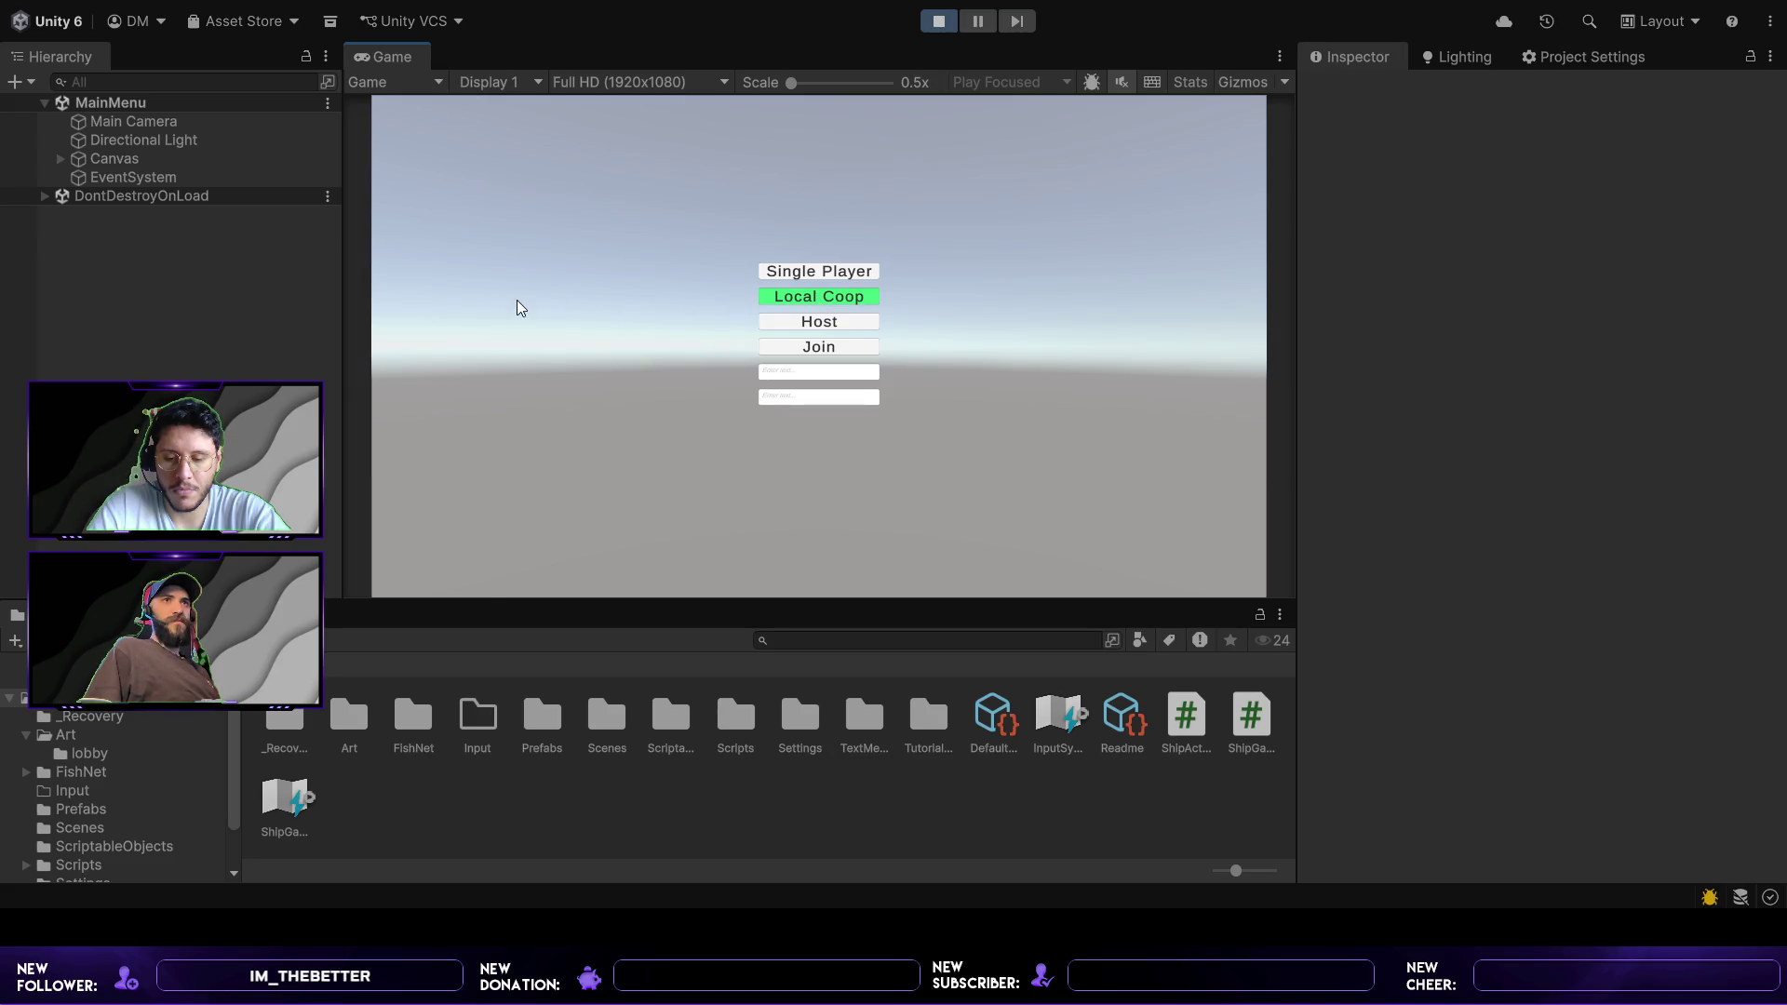
- Confirm Local Coop in the running main menu to load the Lobby with Player 1
key(Return)
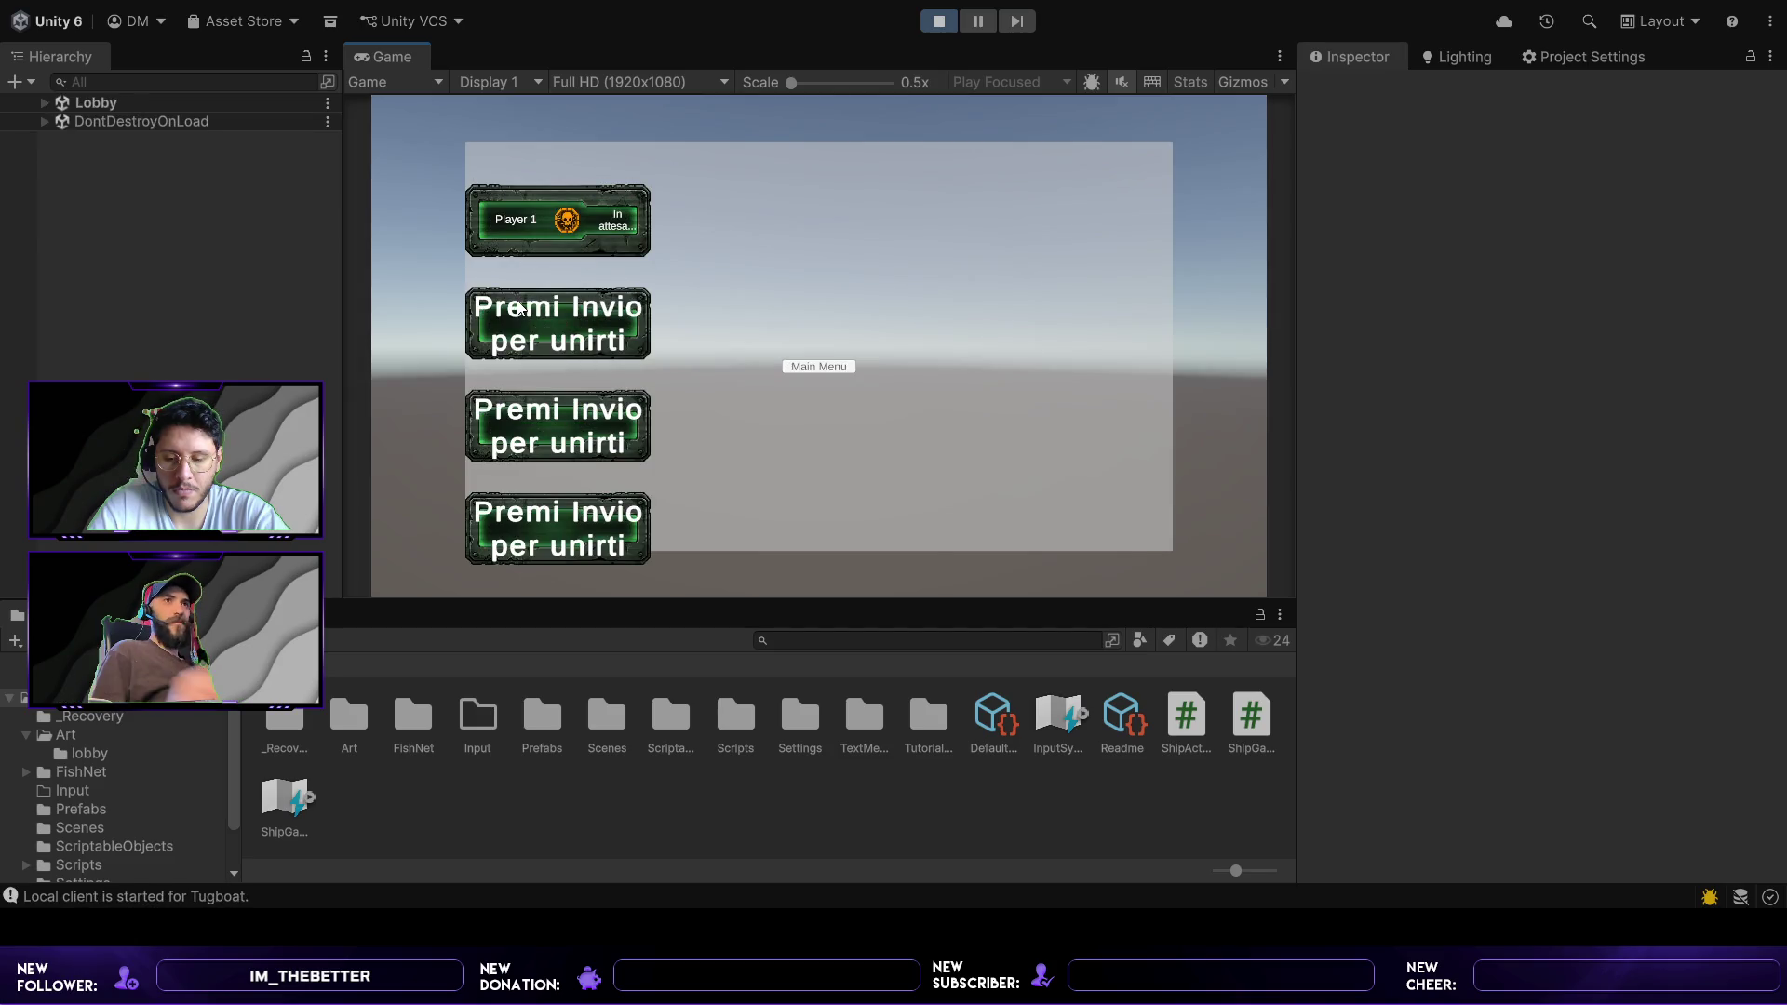
- Press Enter in the Game view to add Player 2 to the lobby
key(Return)
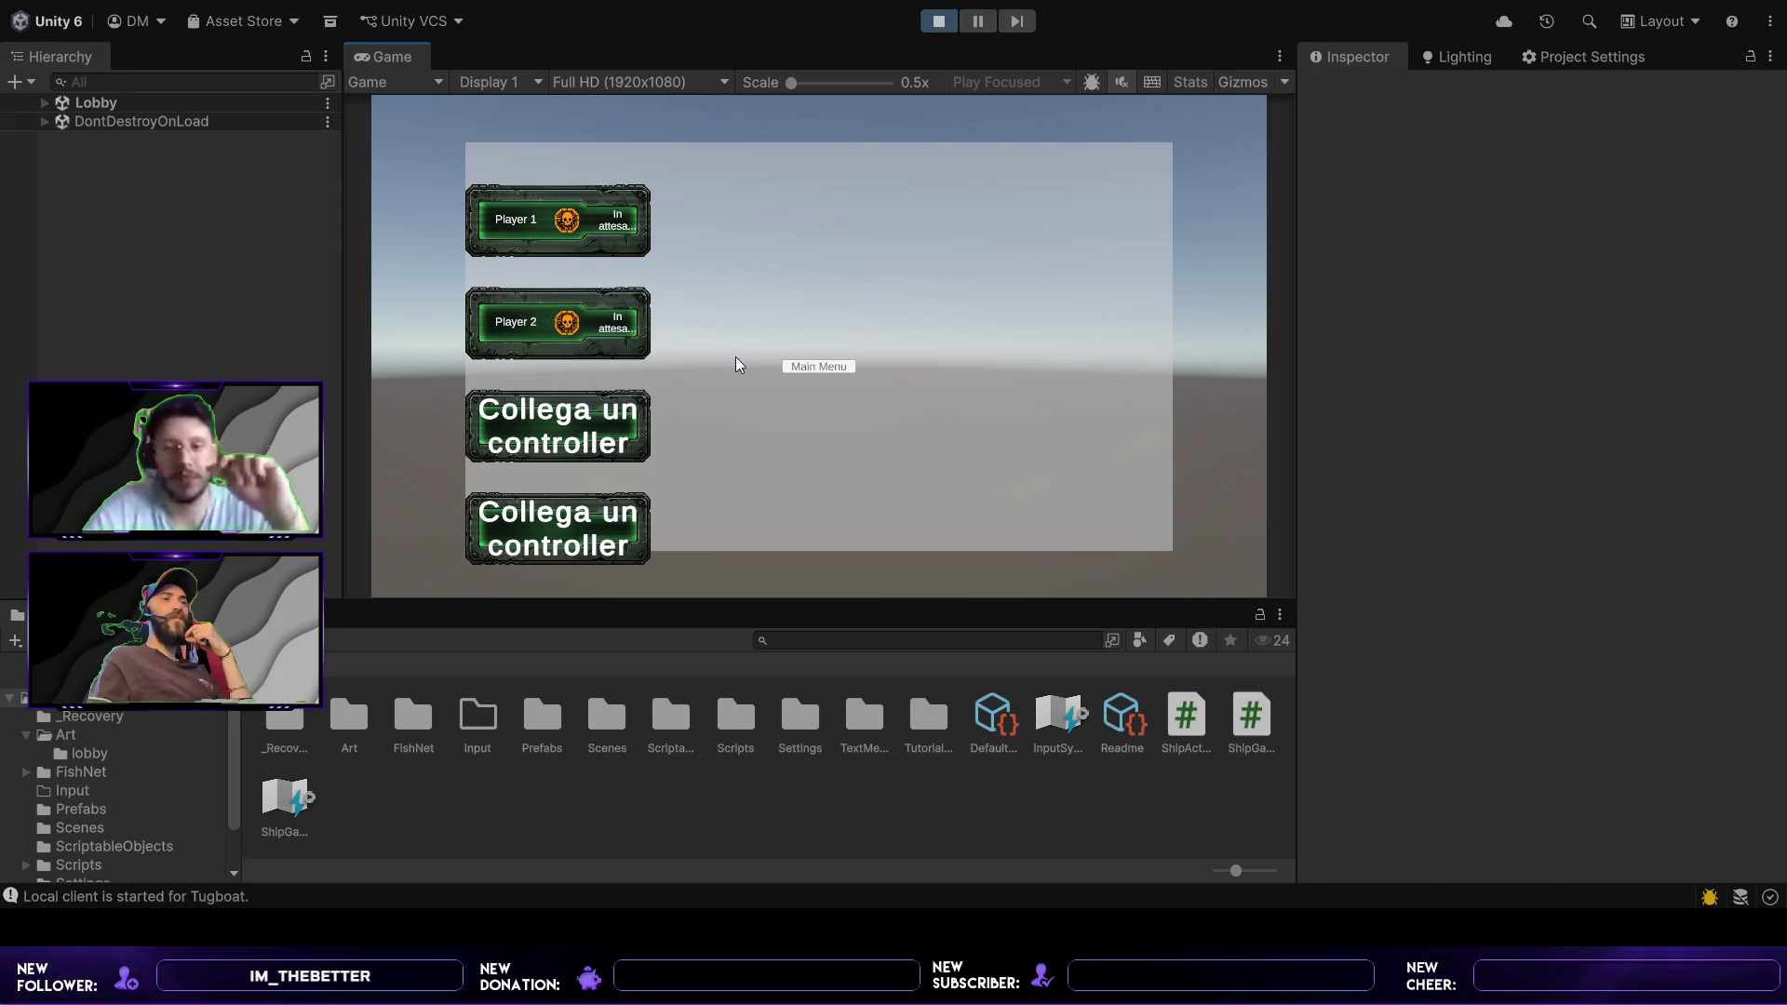
- Mark Player 1 ready in the lobby with the space key
key(space)
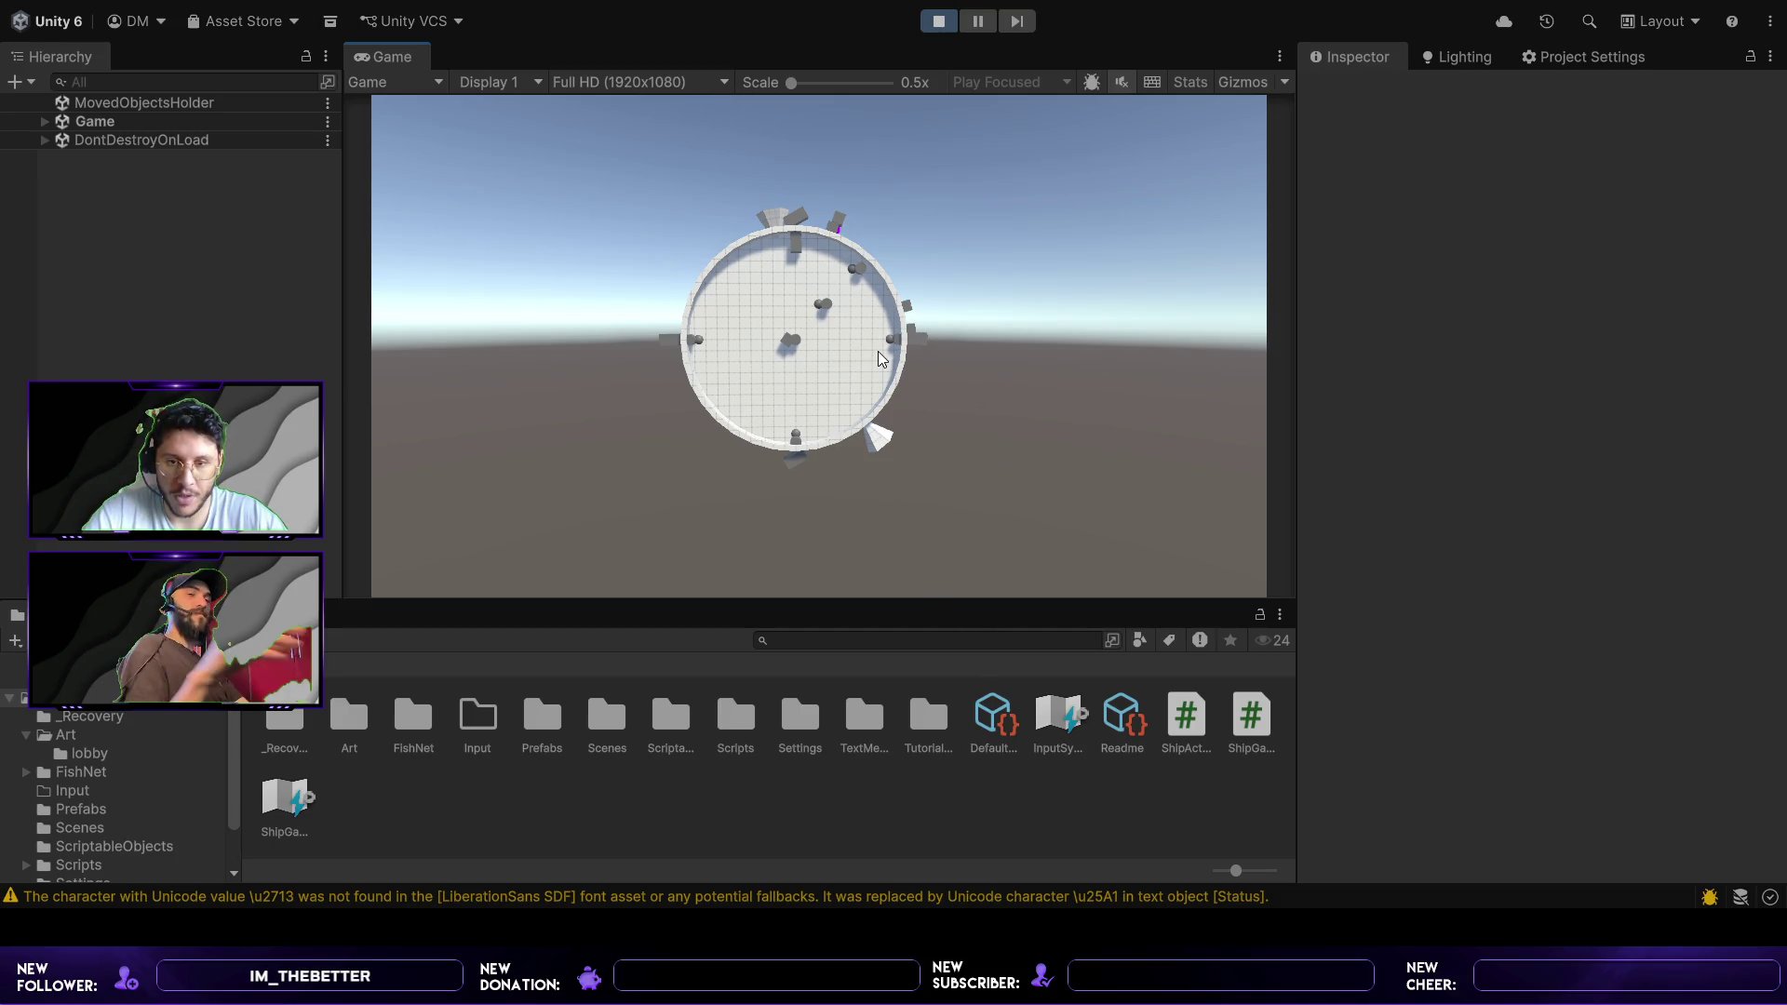
- Stop the running arena match and exit Play mode from the toolbar
click(938, 20)
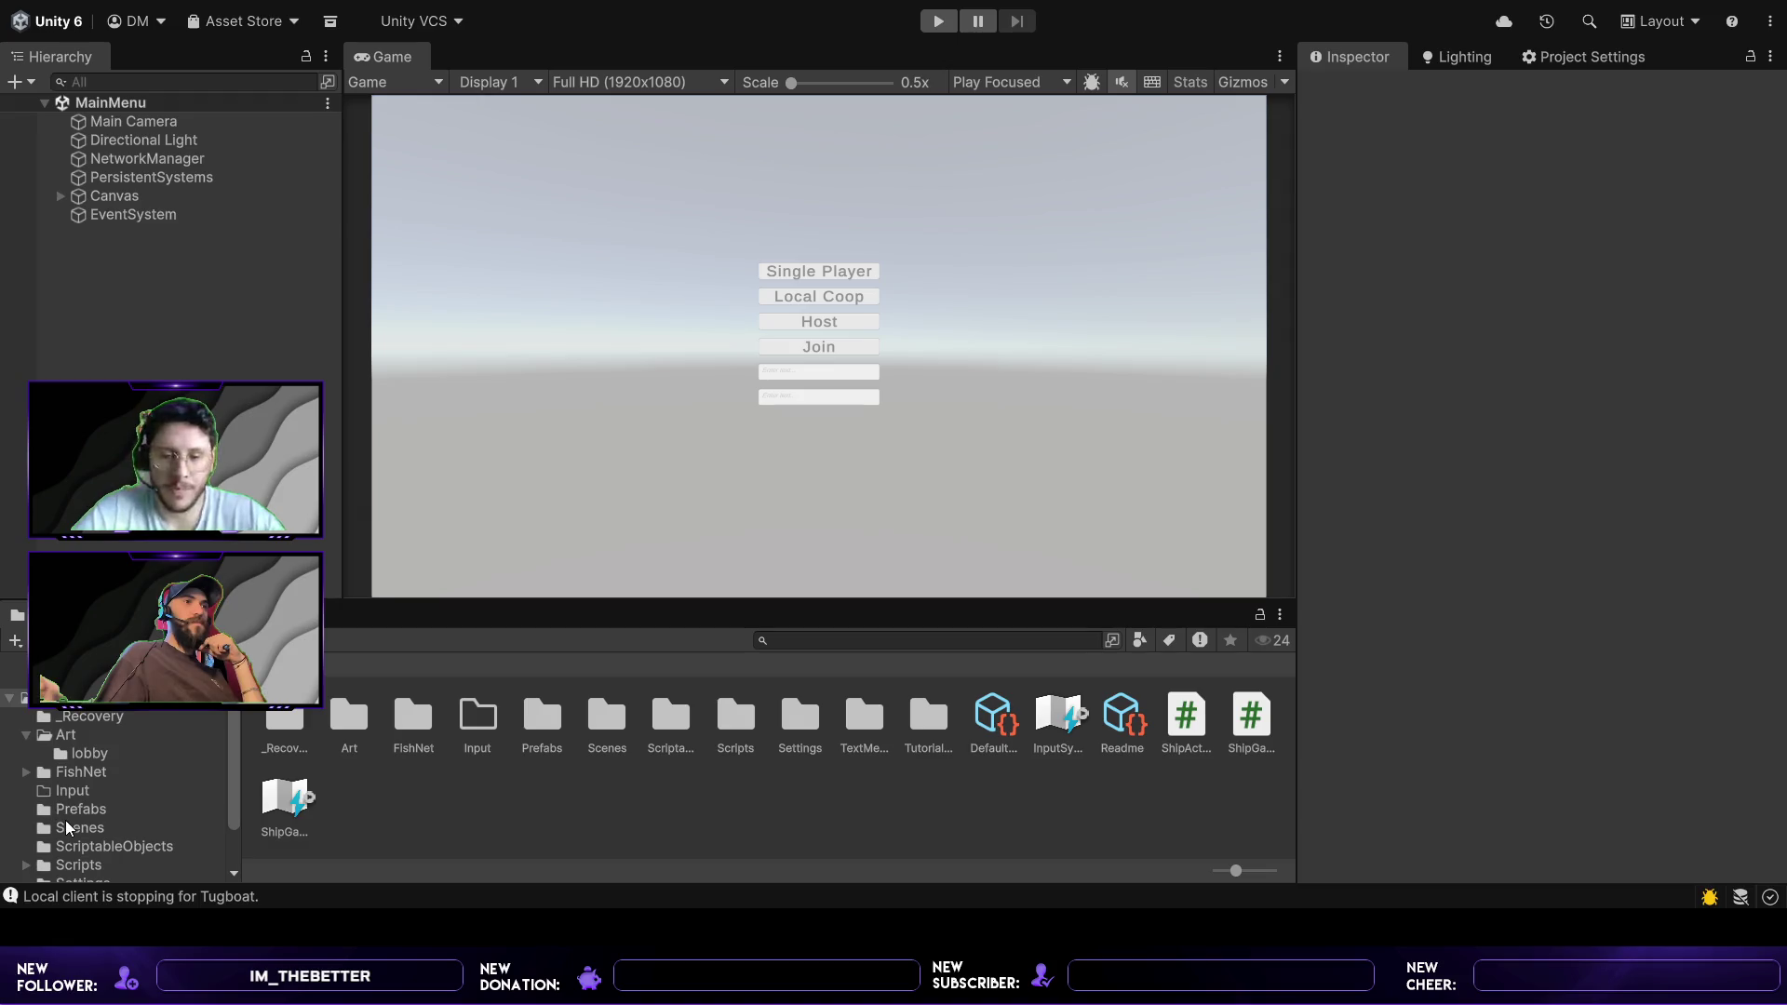
- Open the Game scene from the Scenes folder in the Project window
click(97, 823)
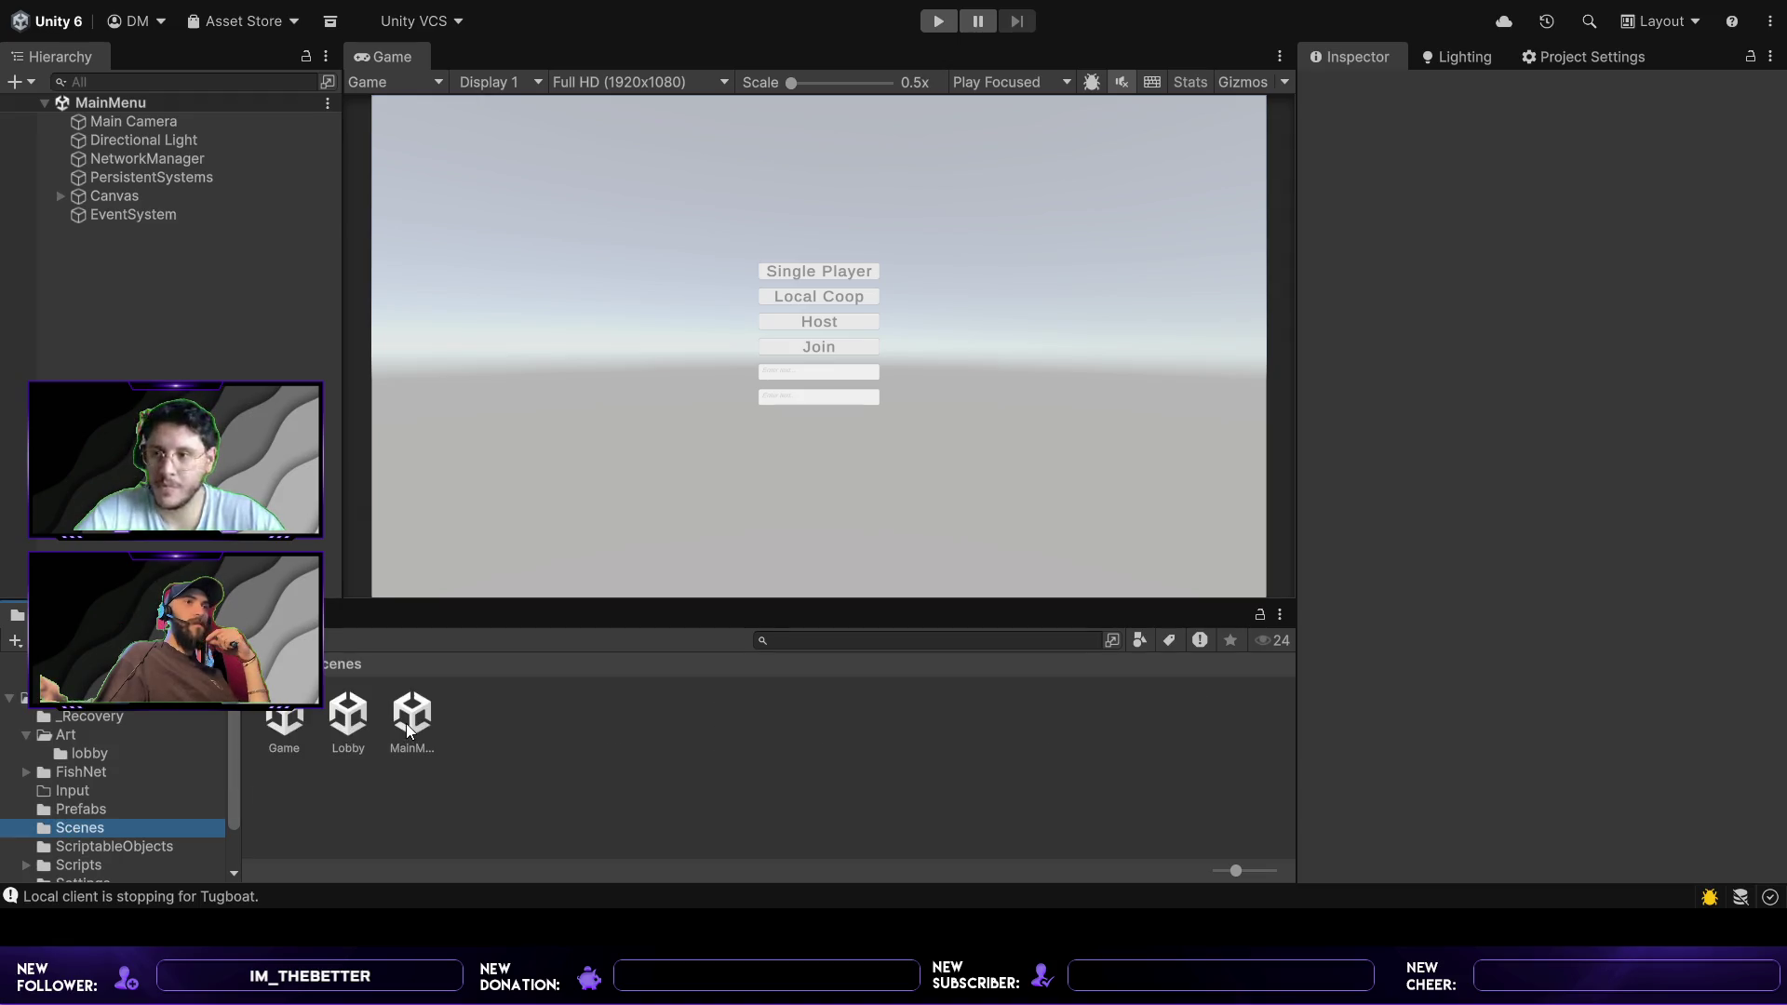
double_click(284, 721)
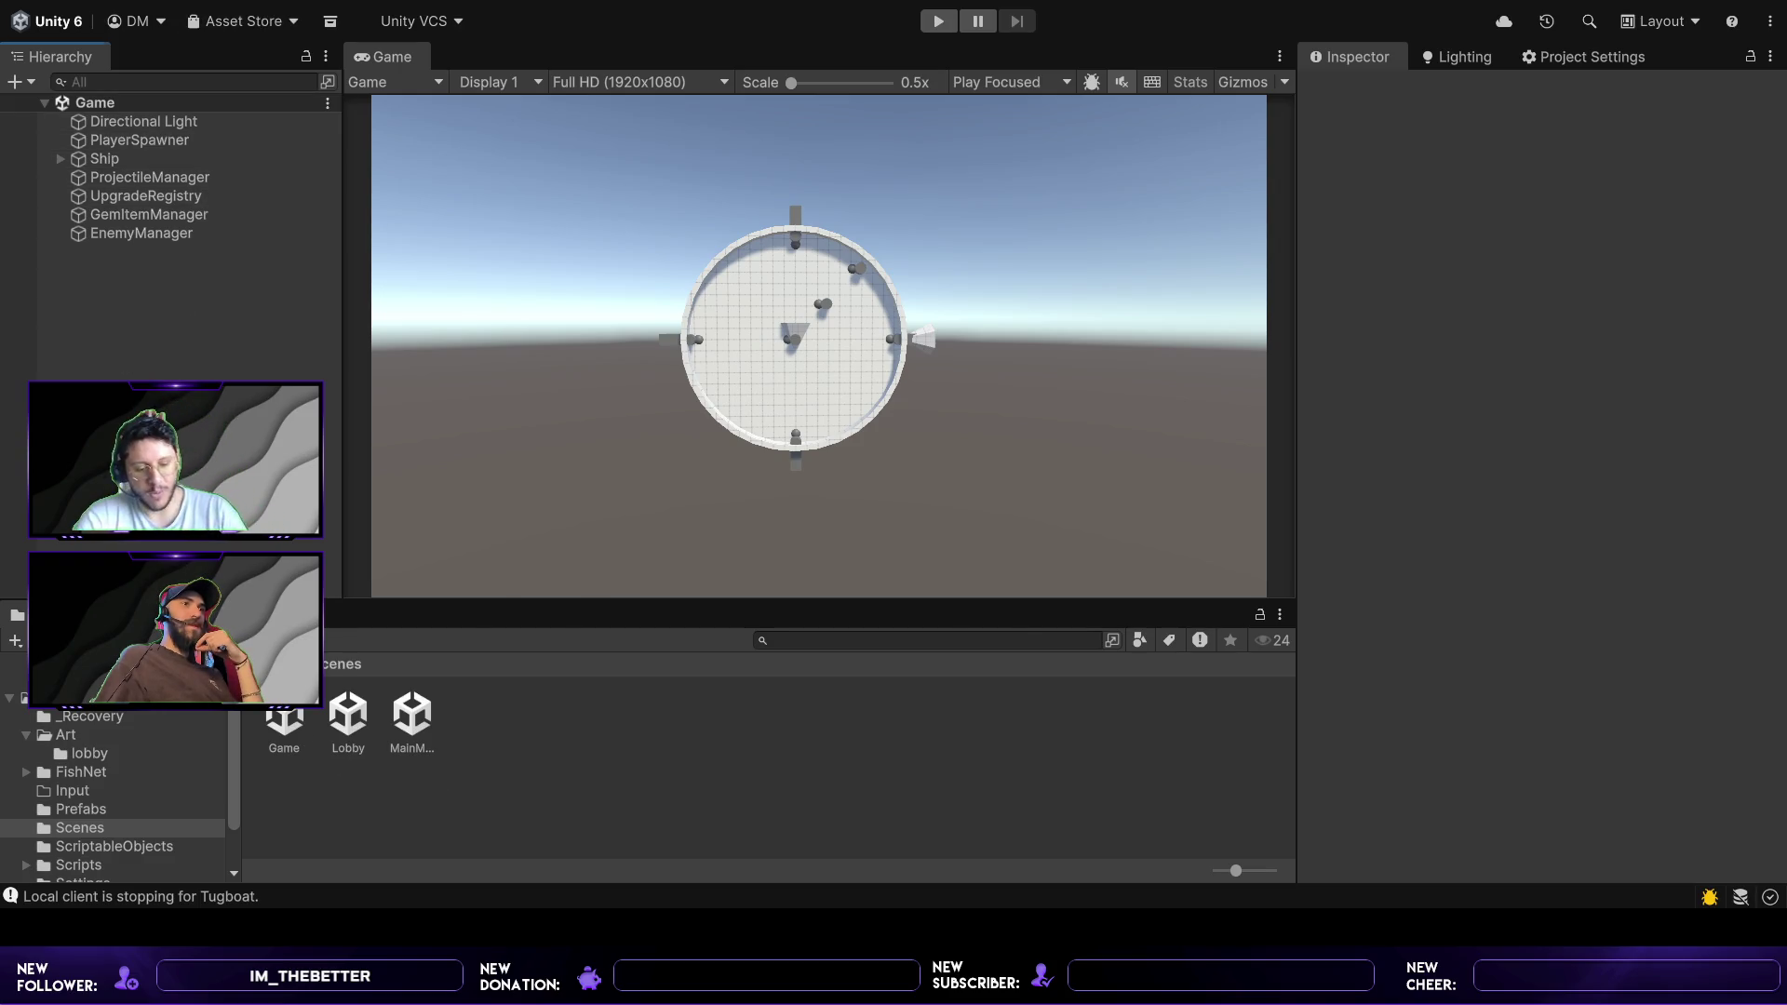
- Select the Assets root in the Project window's folder tree
click(284, 664)
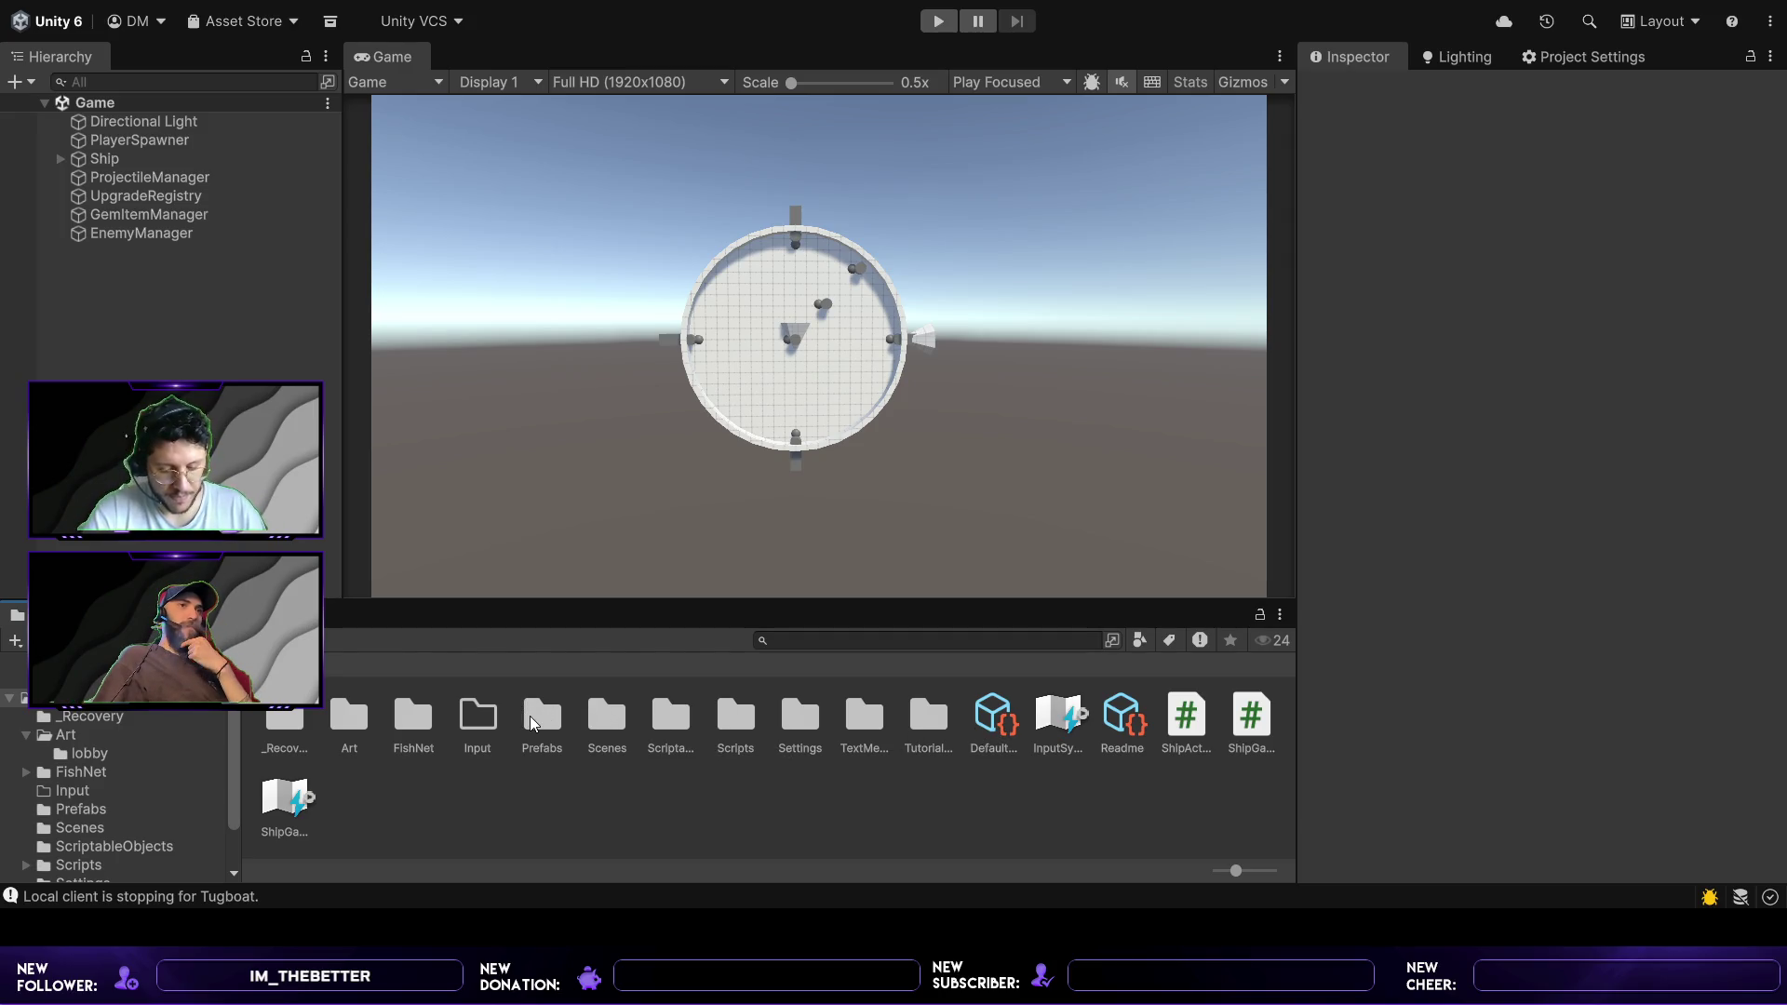
- Discard the stray new materials accidentally started in the Assets folder
click(641, 798)
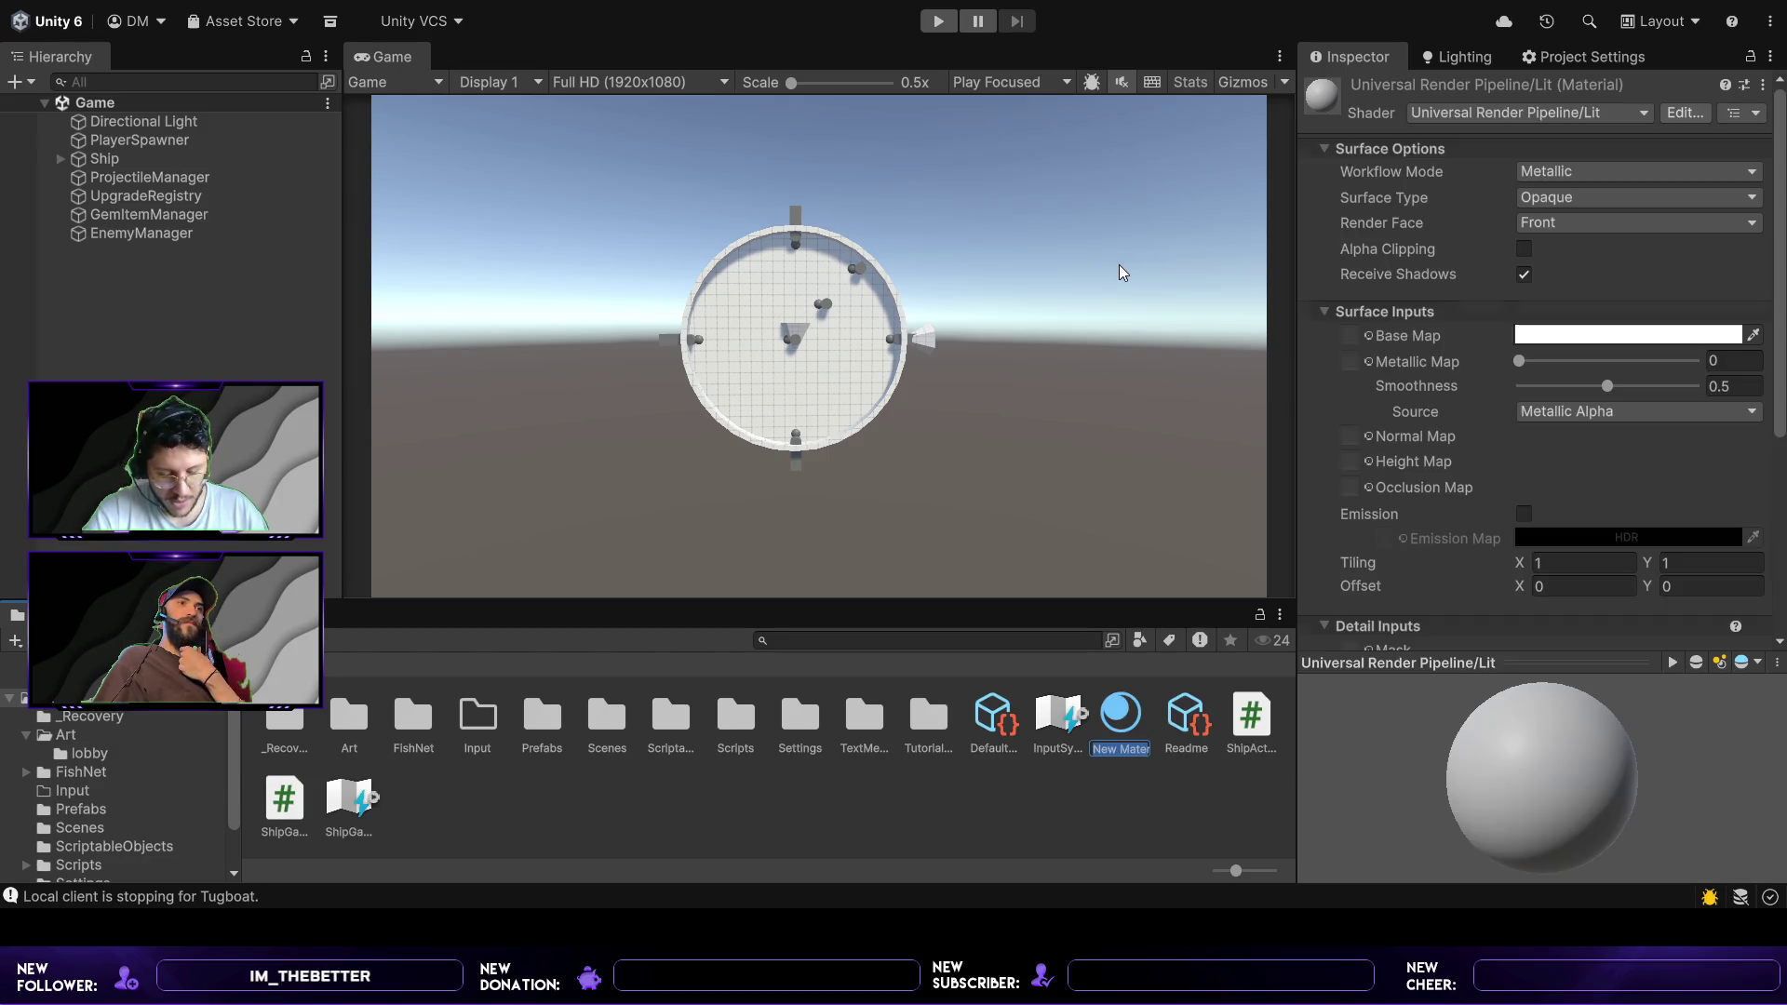
key(Escape)
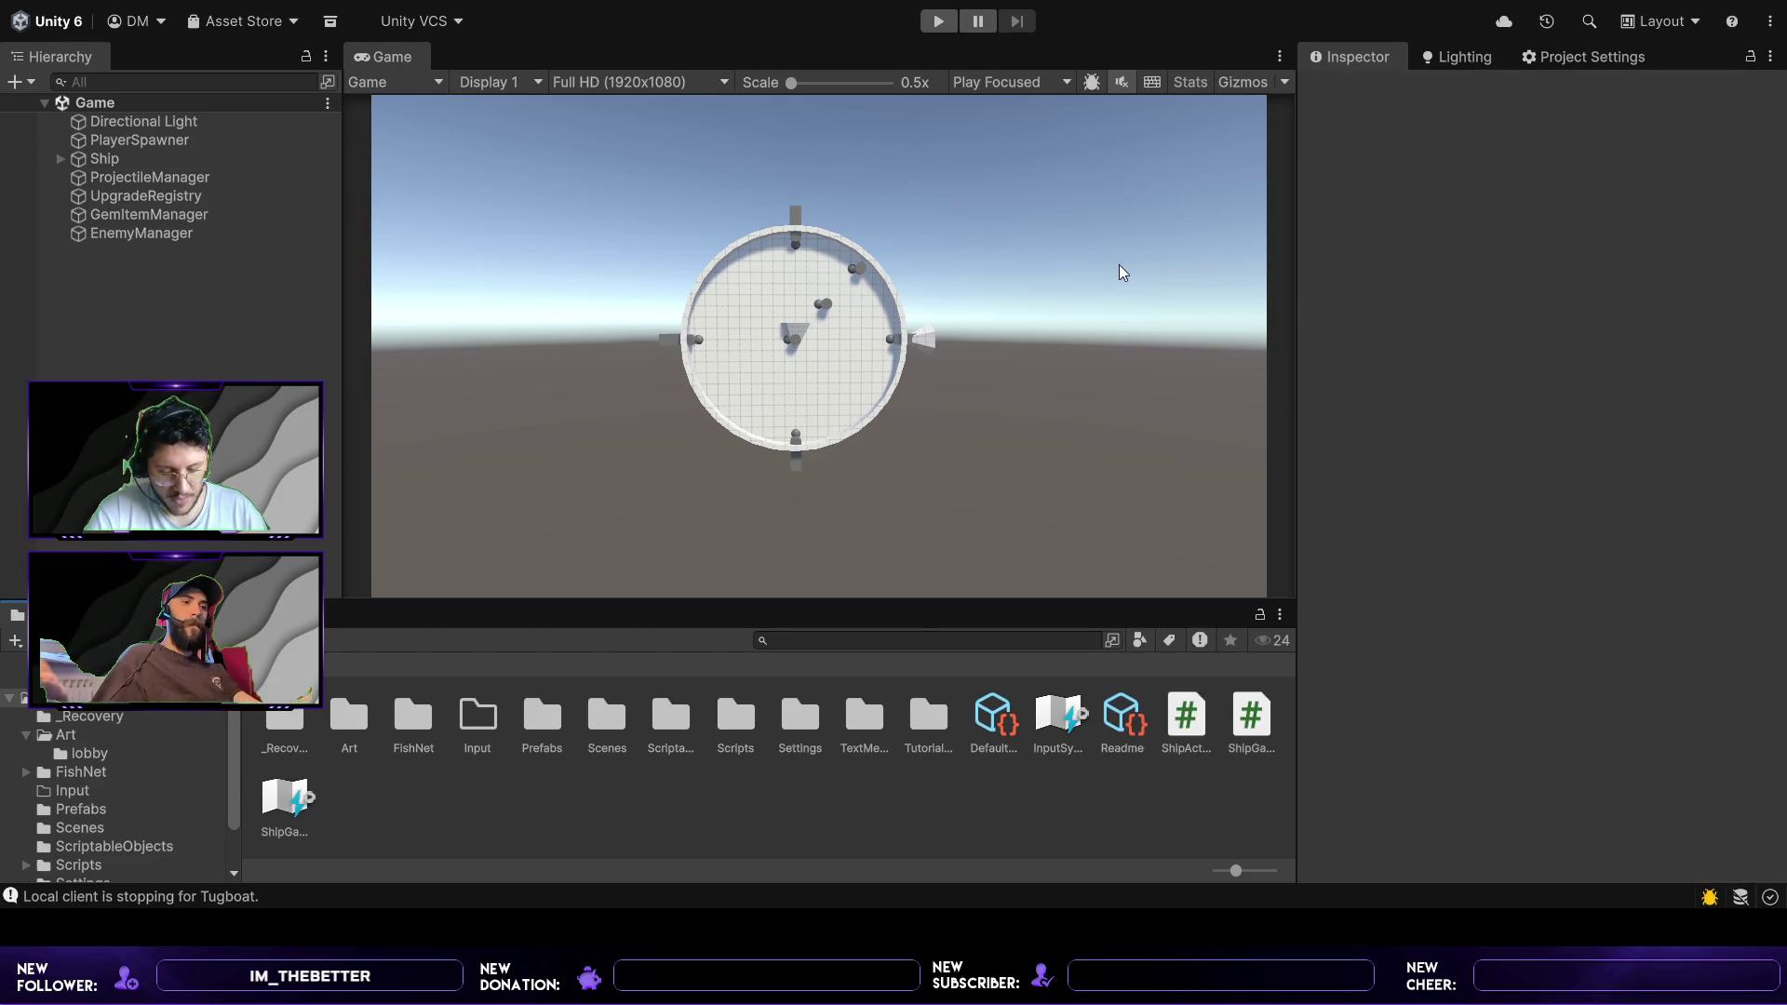
click(829, 841)
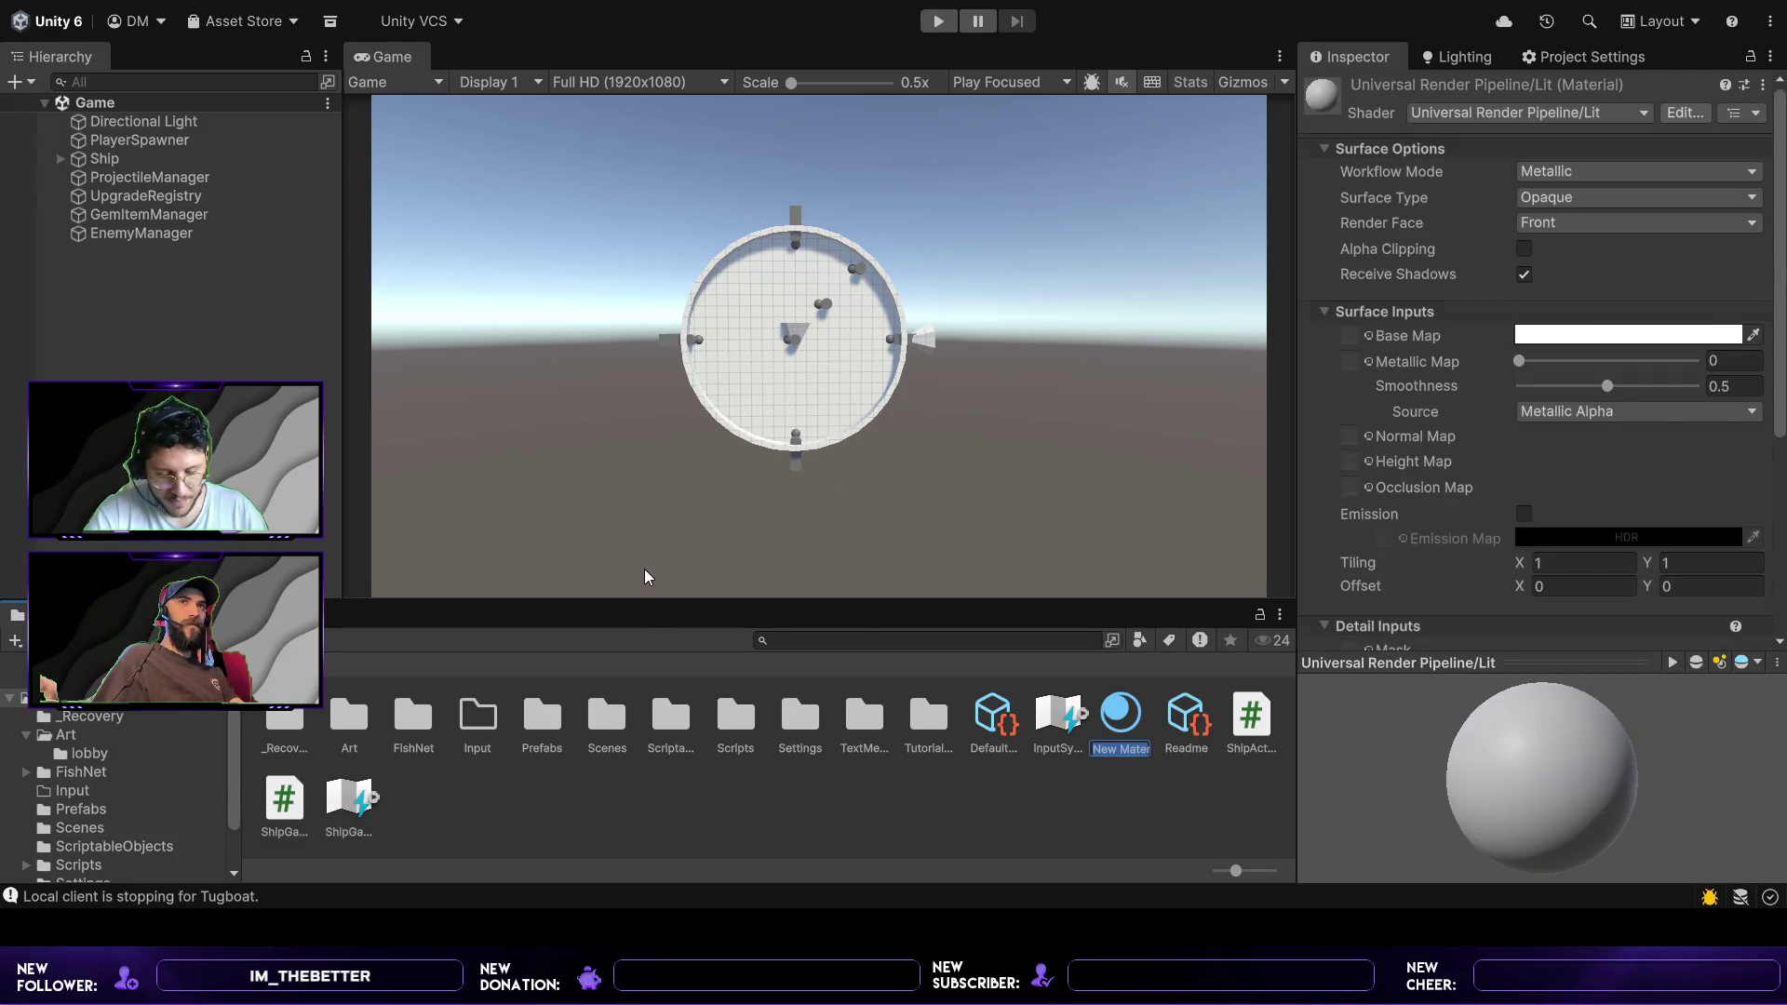
key(Escape)
- Create a folder named 'Materials' in Assets and open it
click(538, 801)
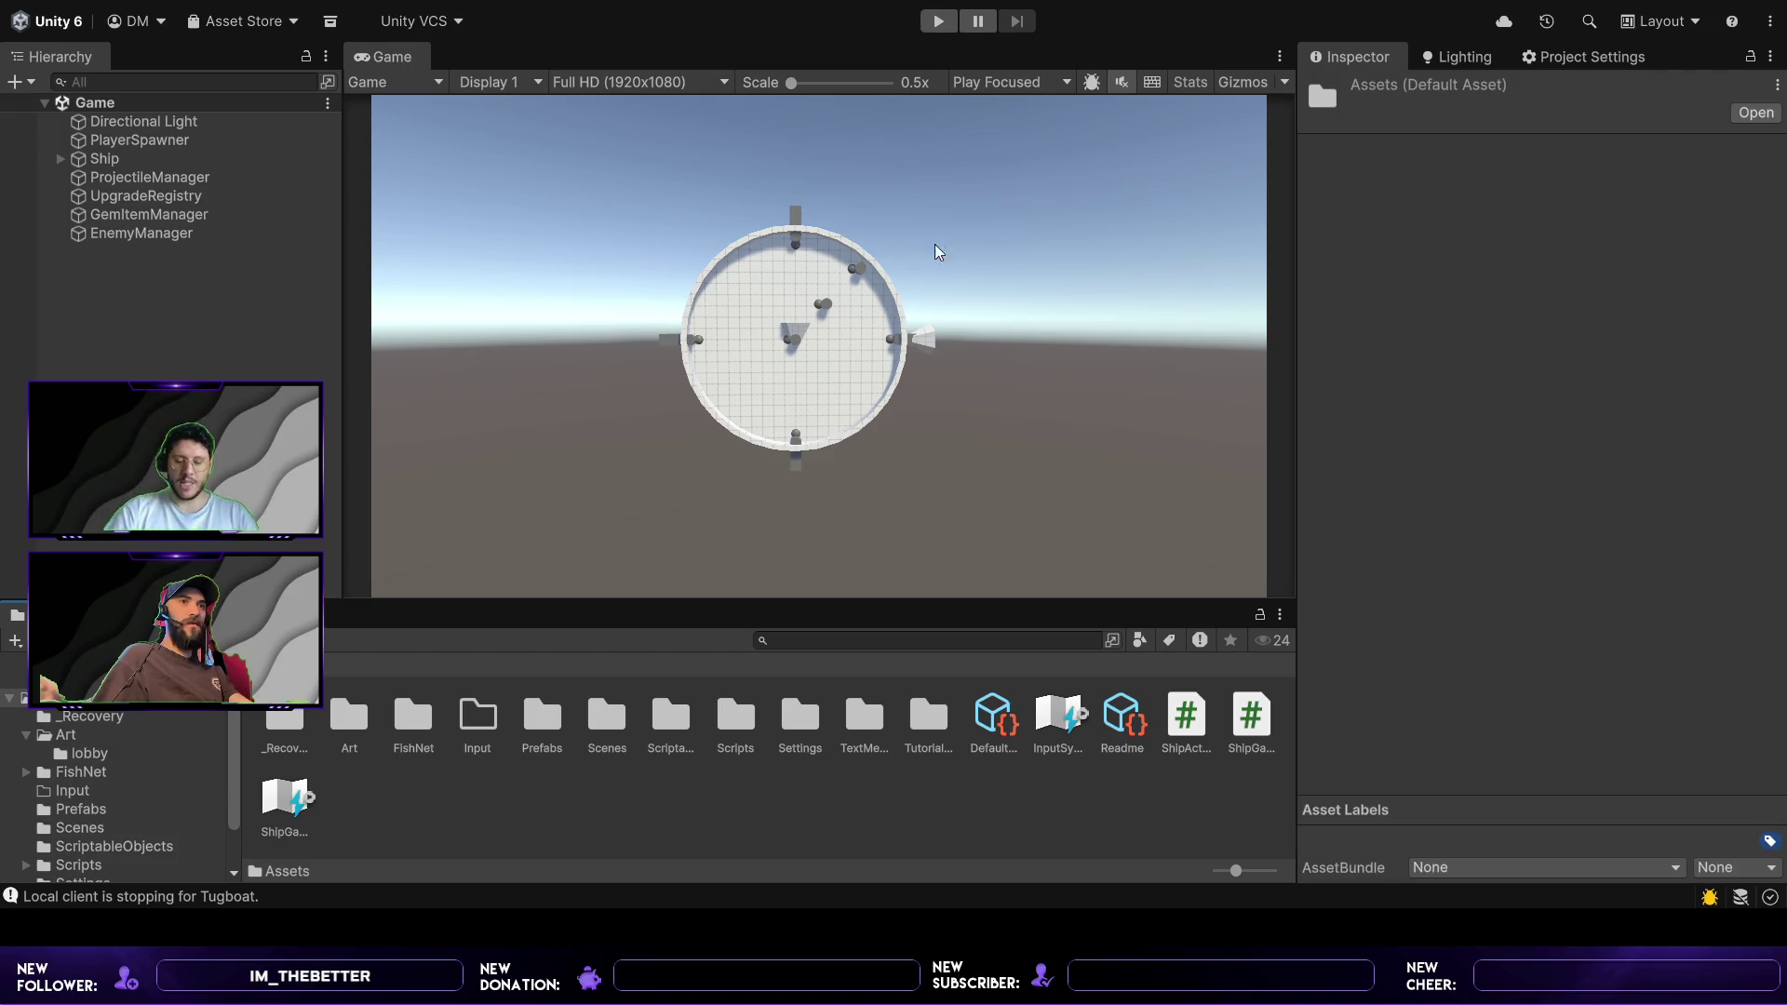
key(ctrl+shift+n)
text(Mat)
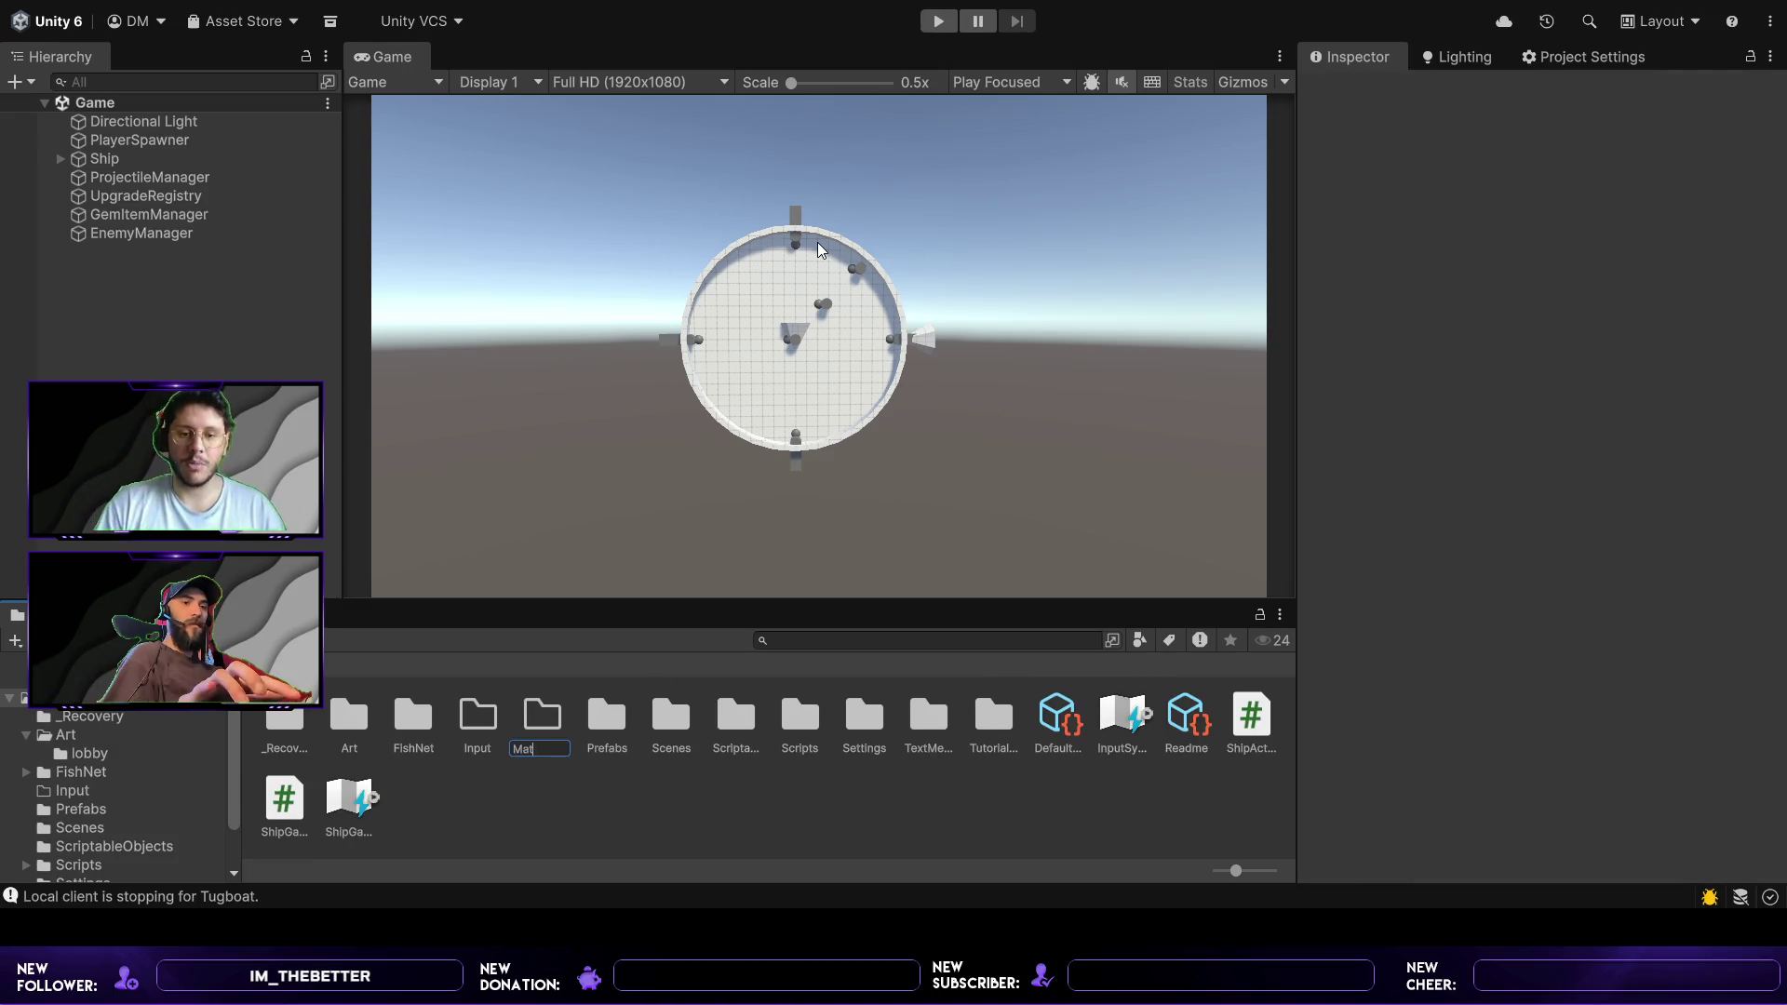
text(erials)
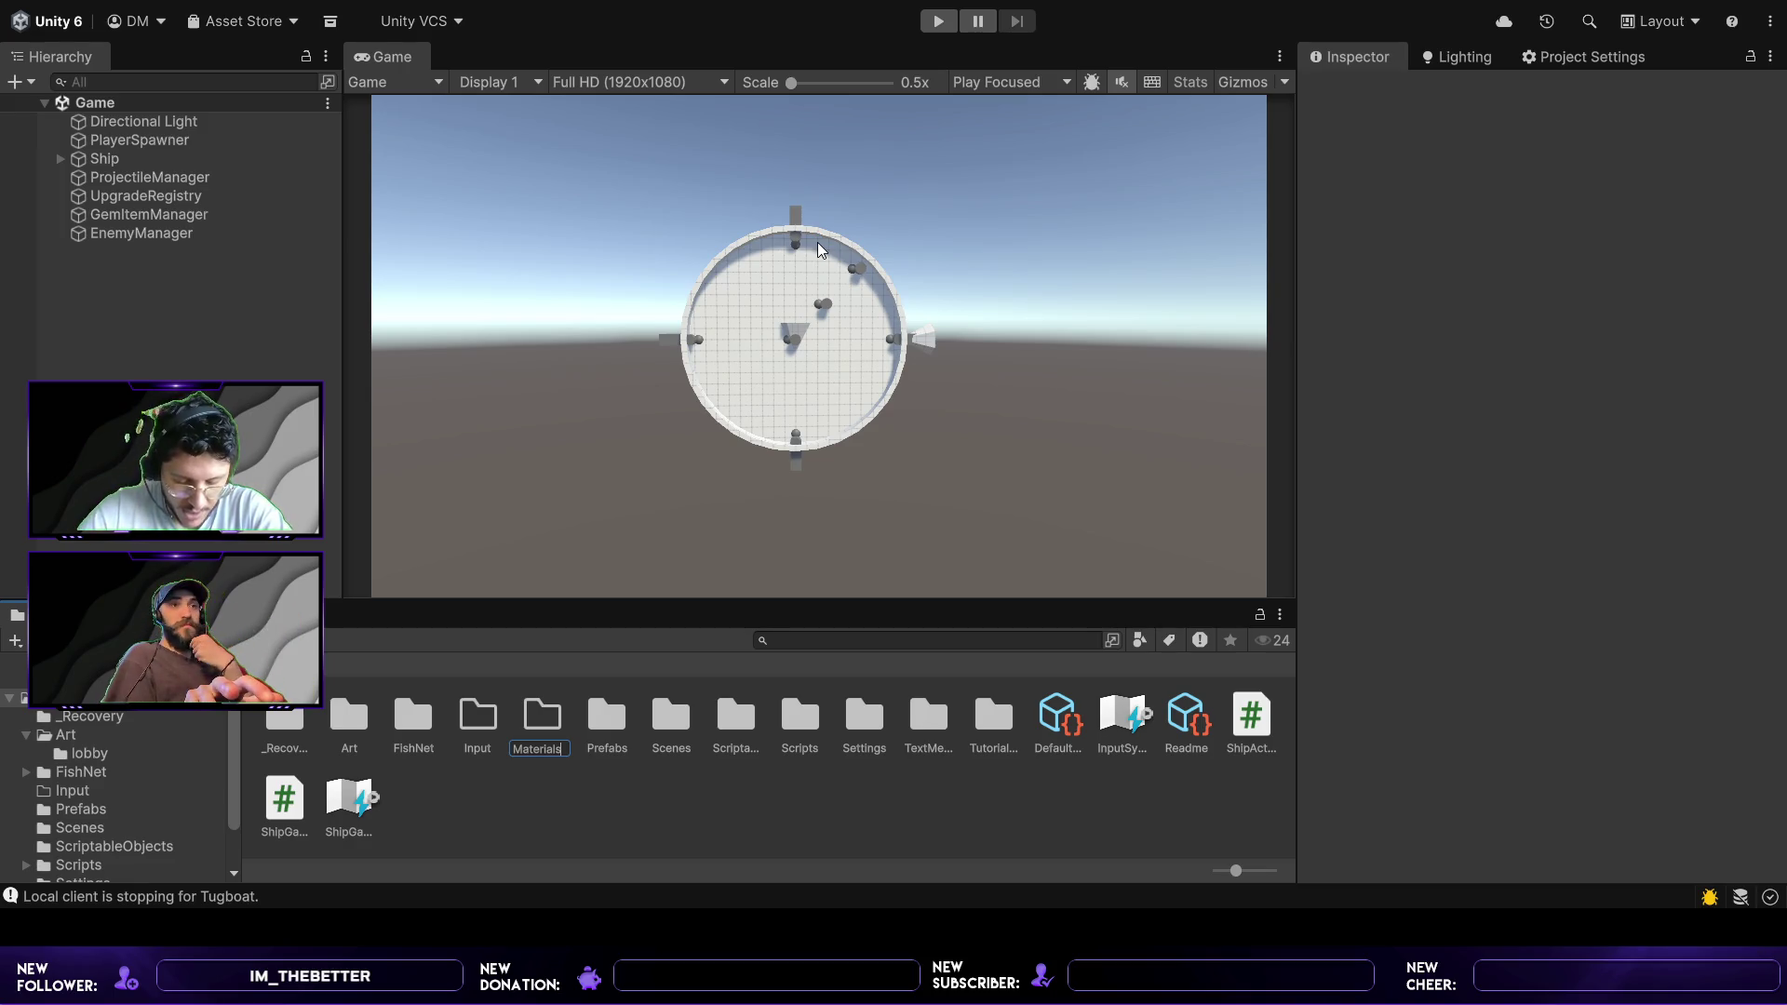
key(Return)
double_click(542, 717)
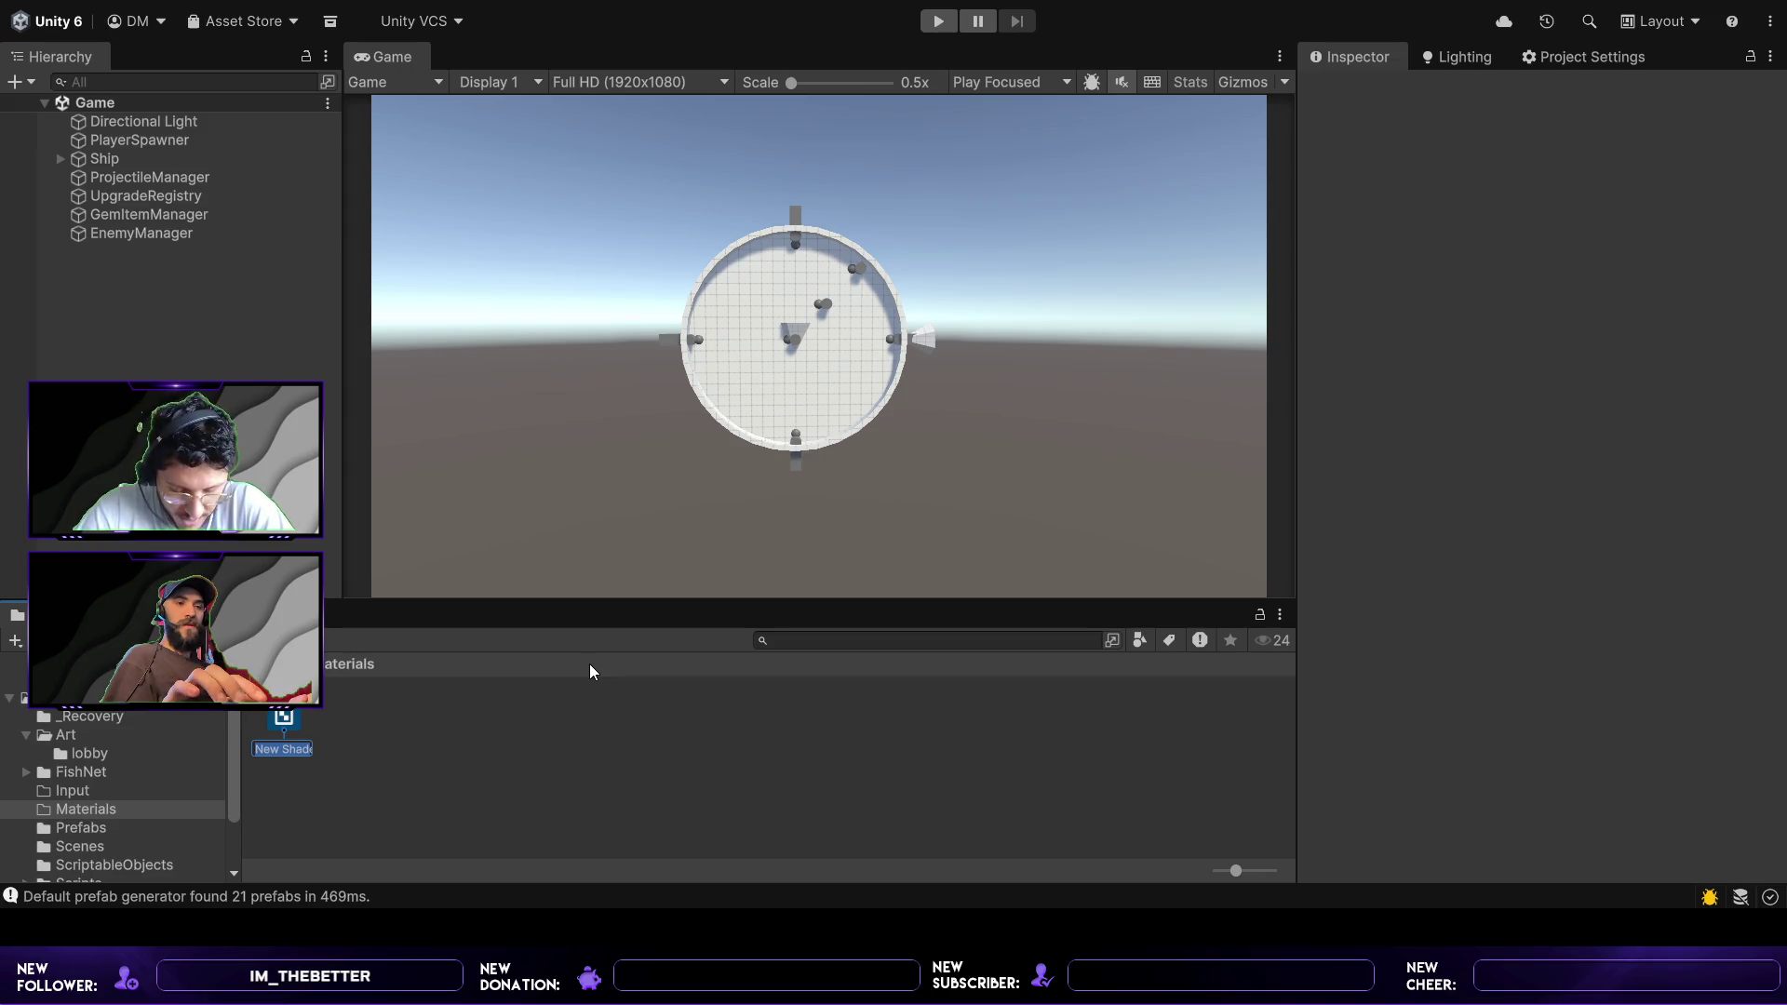
- Name the new shader graph asset 'Skybox'
text(Skybox)
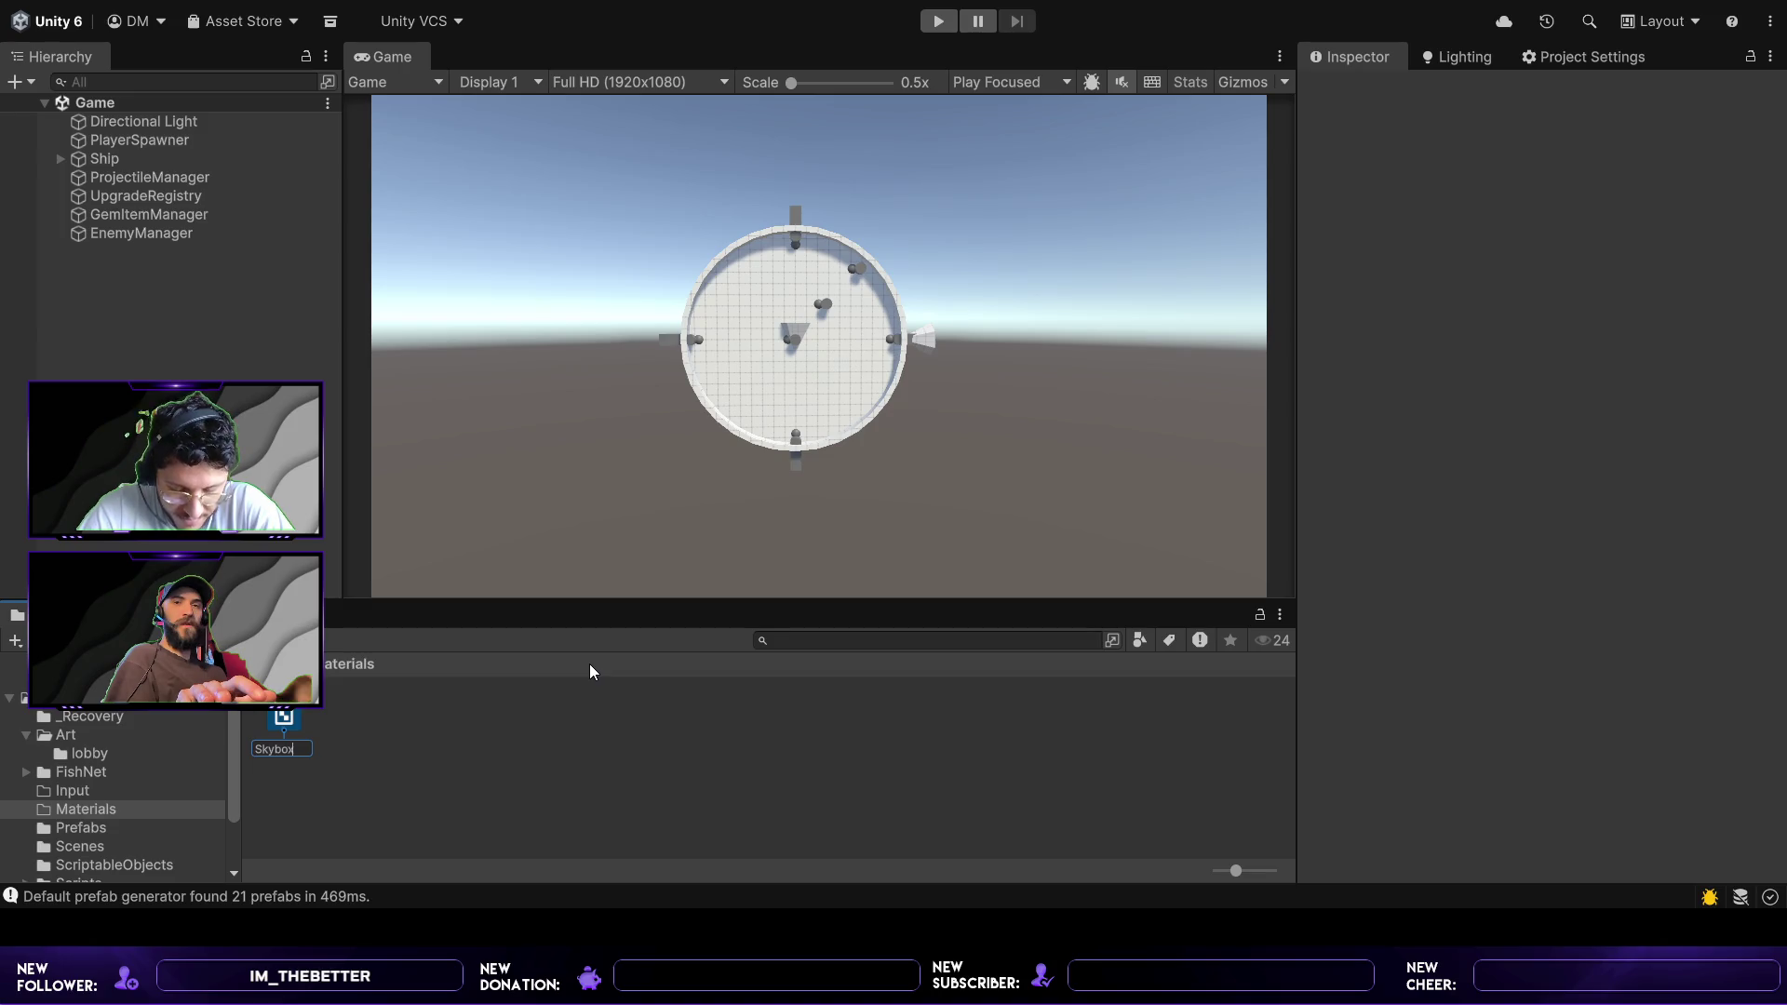
key(Return)
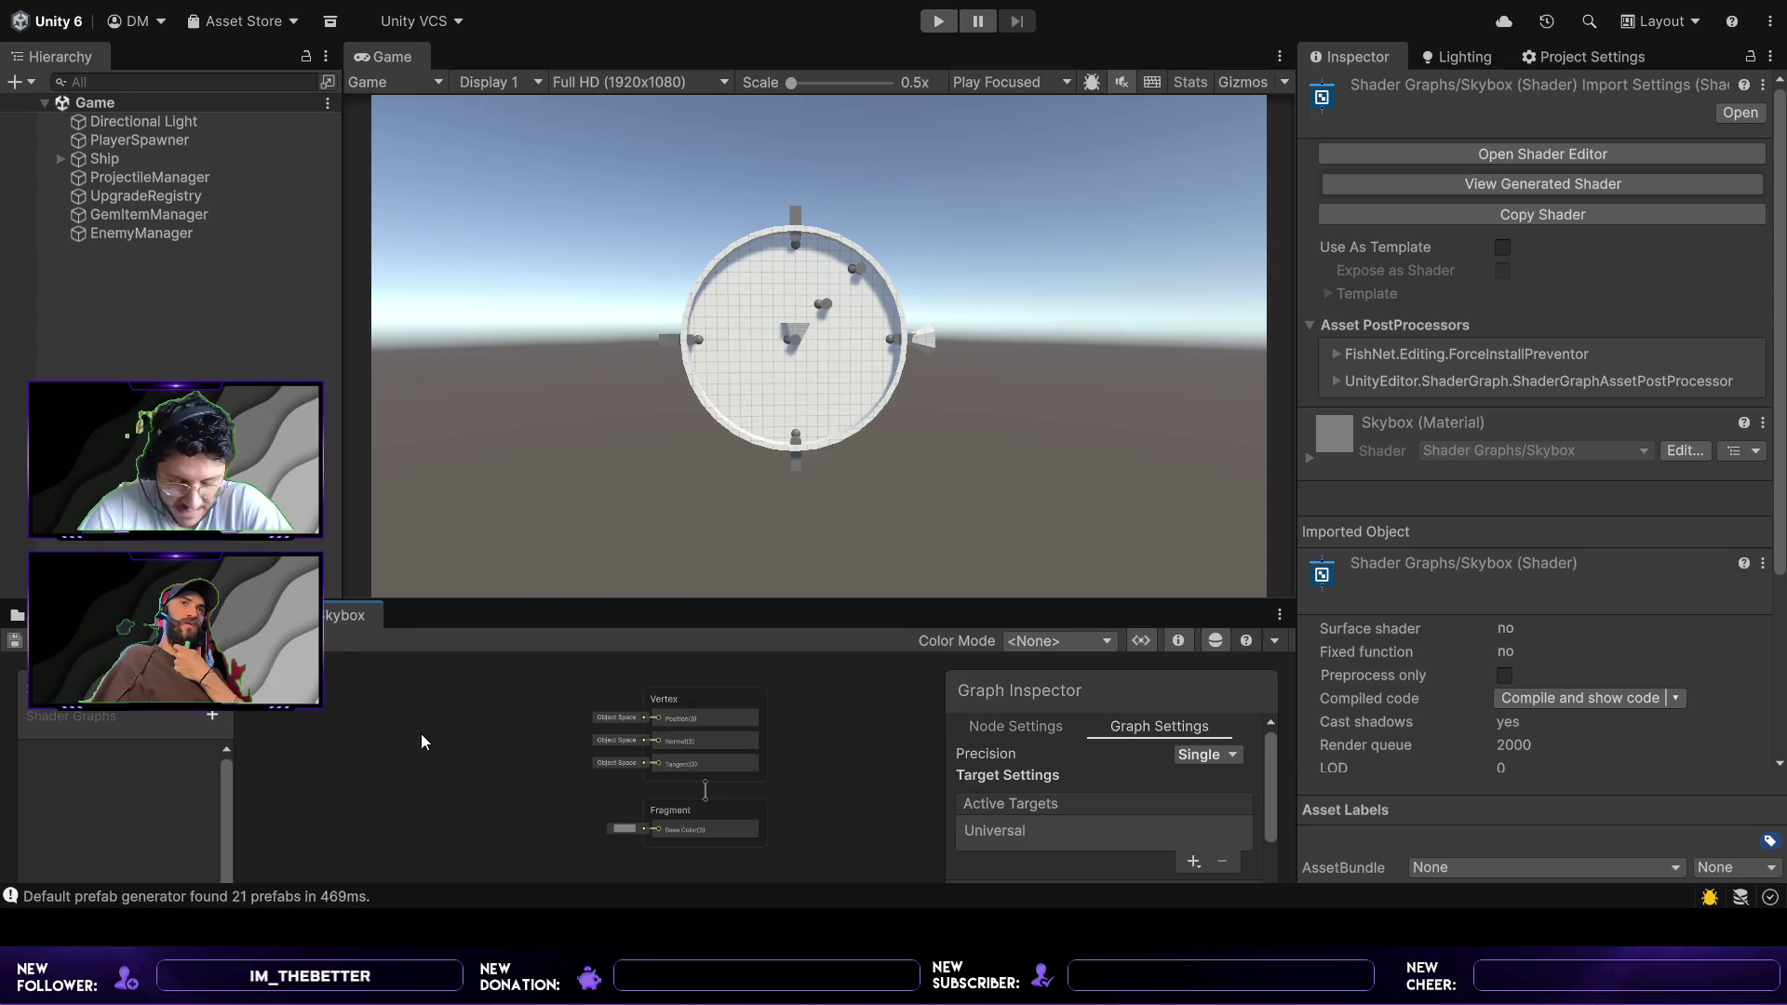
- Zoom and pan the graph to the Vertex and Fragment nodes, and enlarge the editor
scroll(497, 787, down, 2)
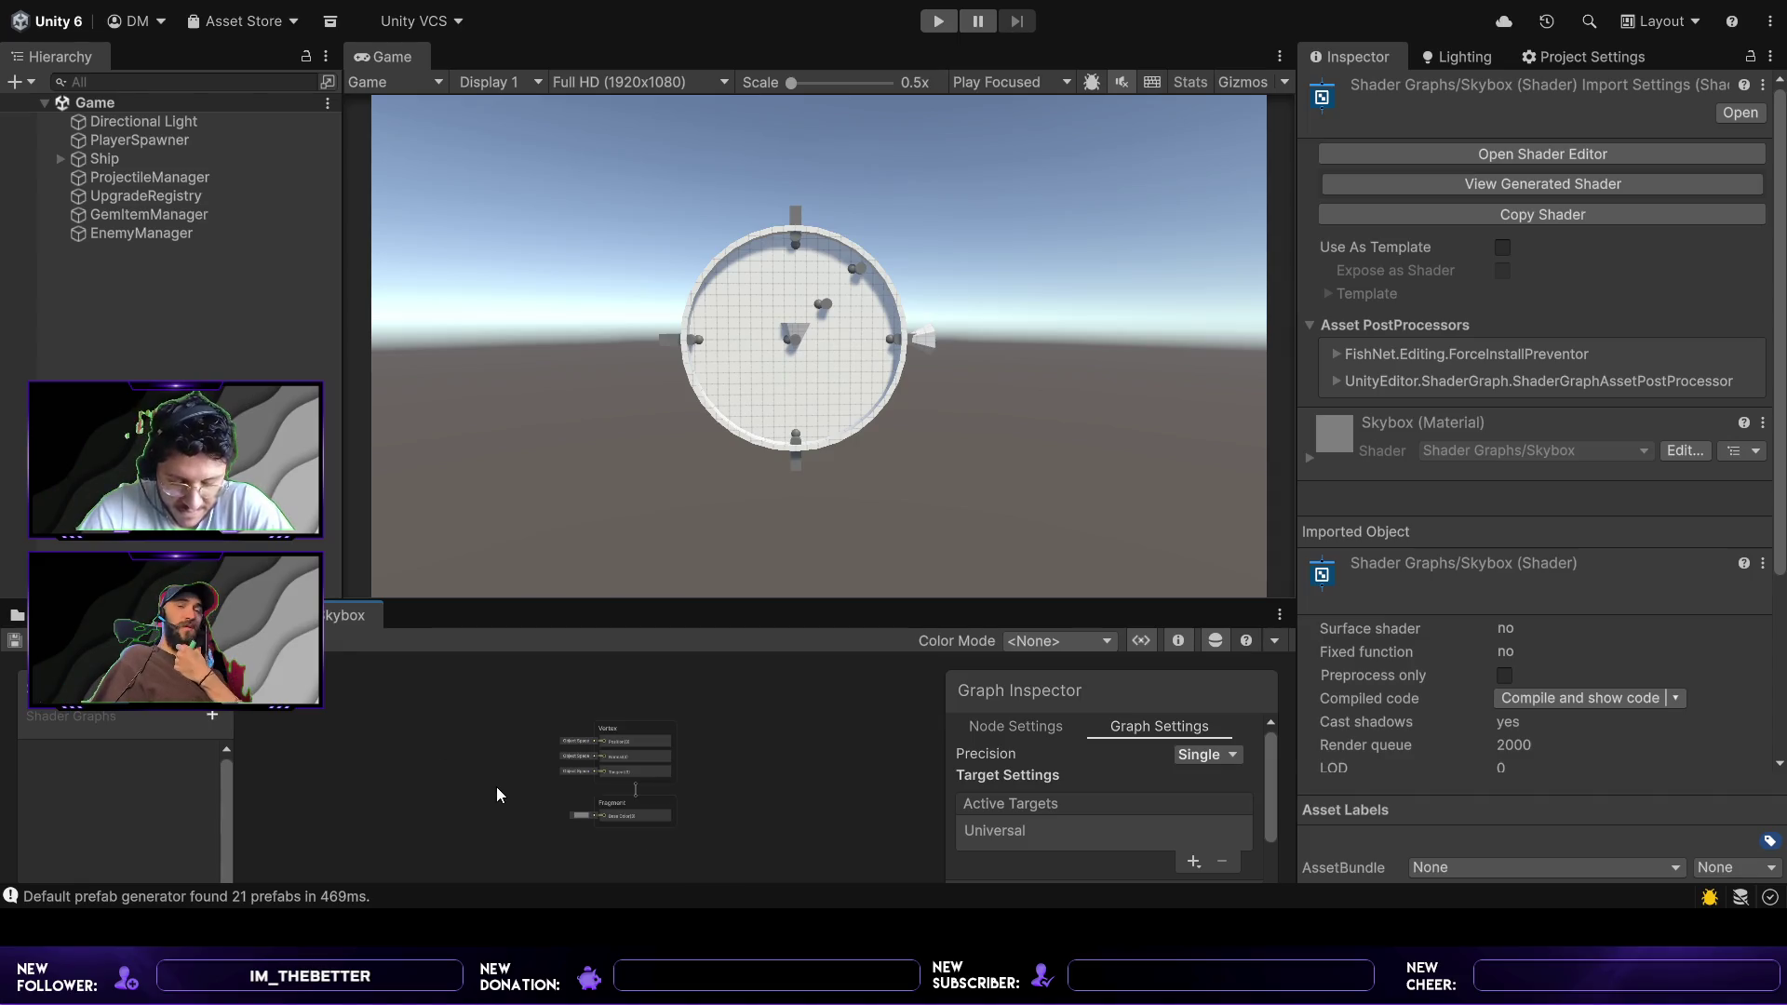
scroll(495, 786, down, 2)
drag(472, 769, 559, 782)
drag(409, 751, 594, 752)
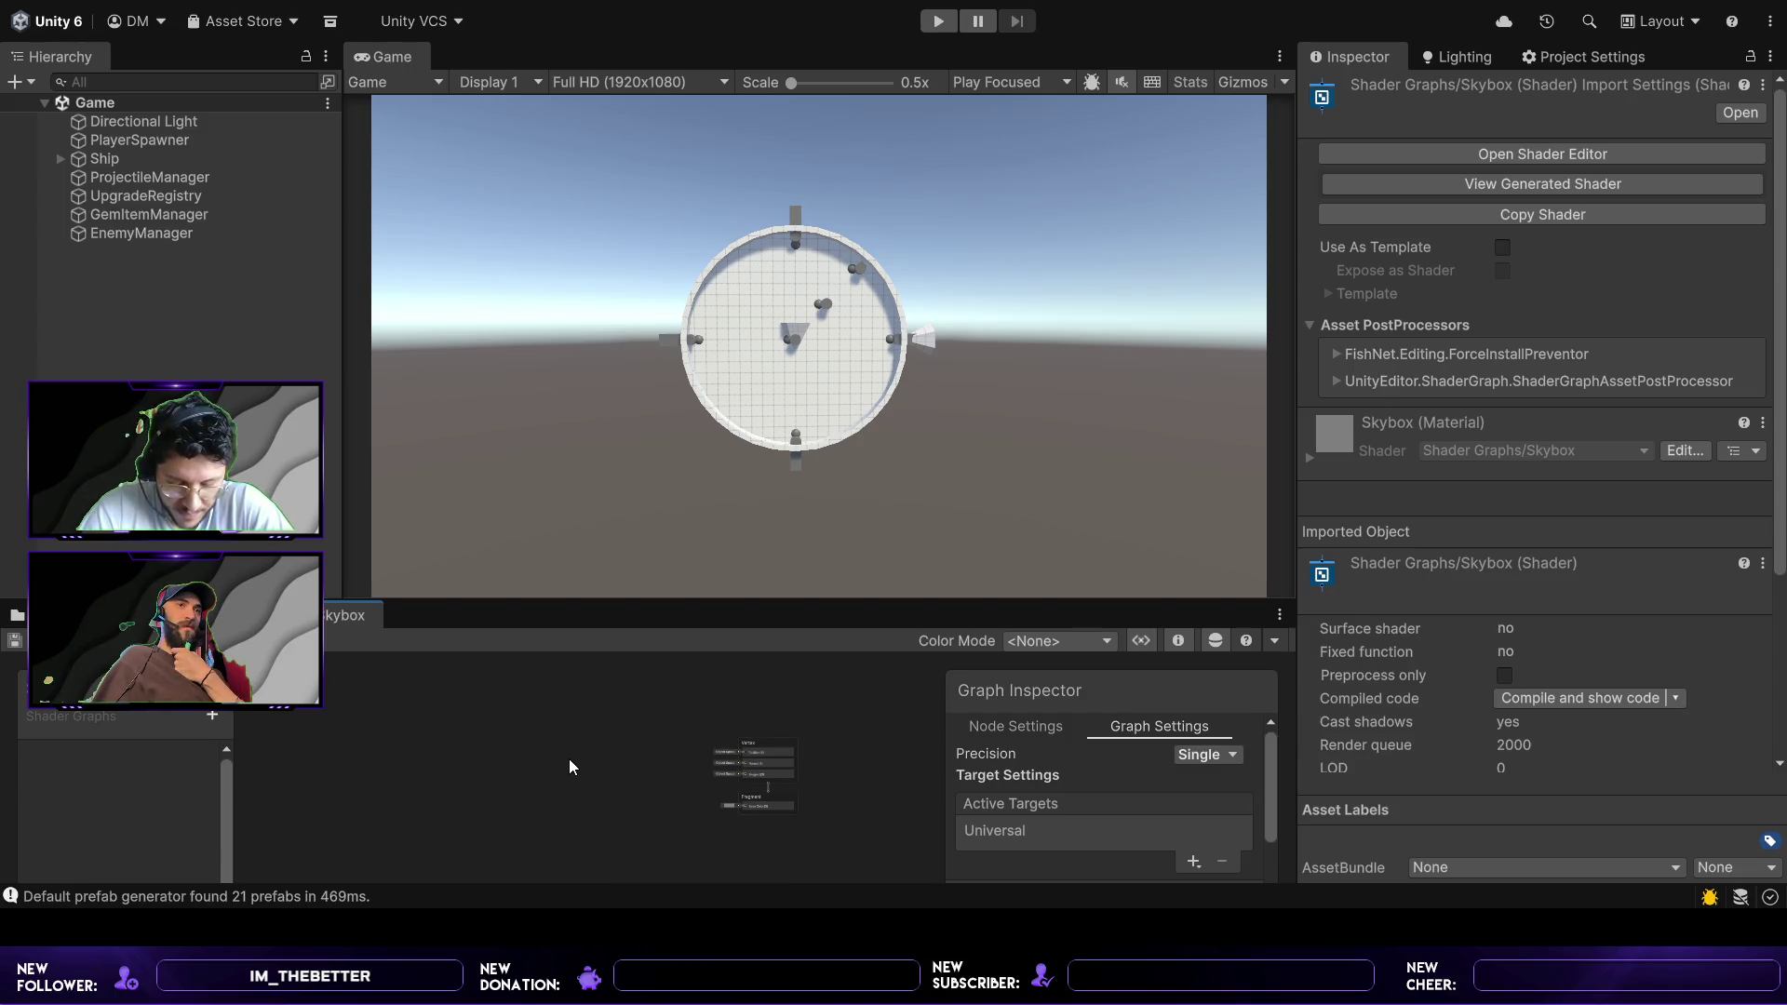
drag(629, 782, 672, 777)
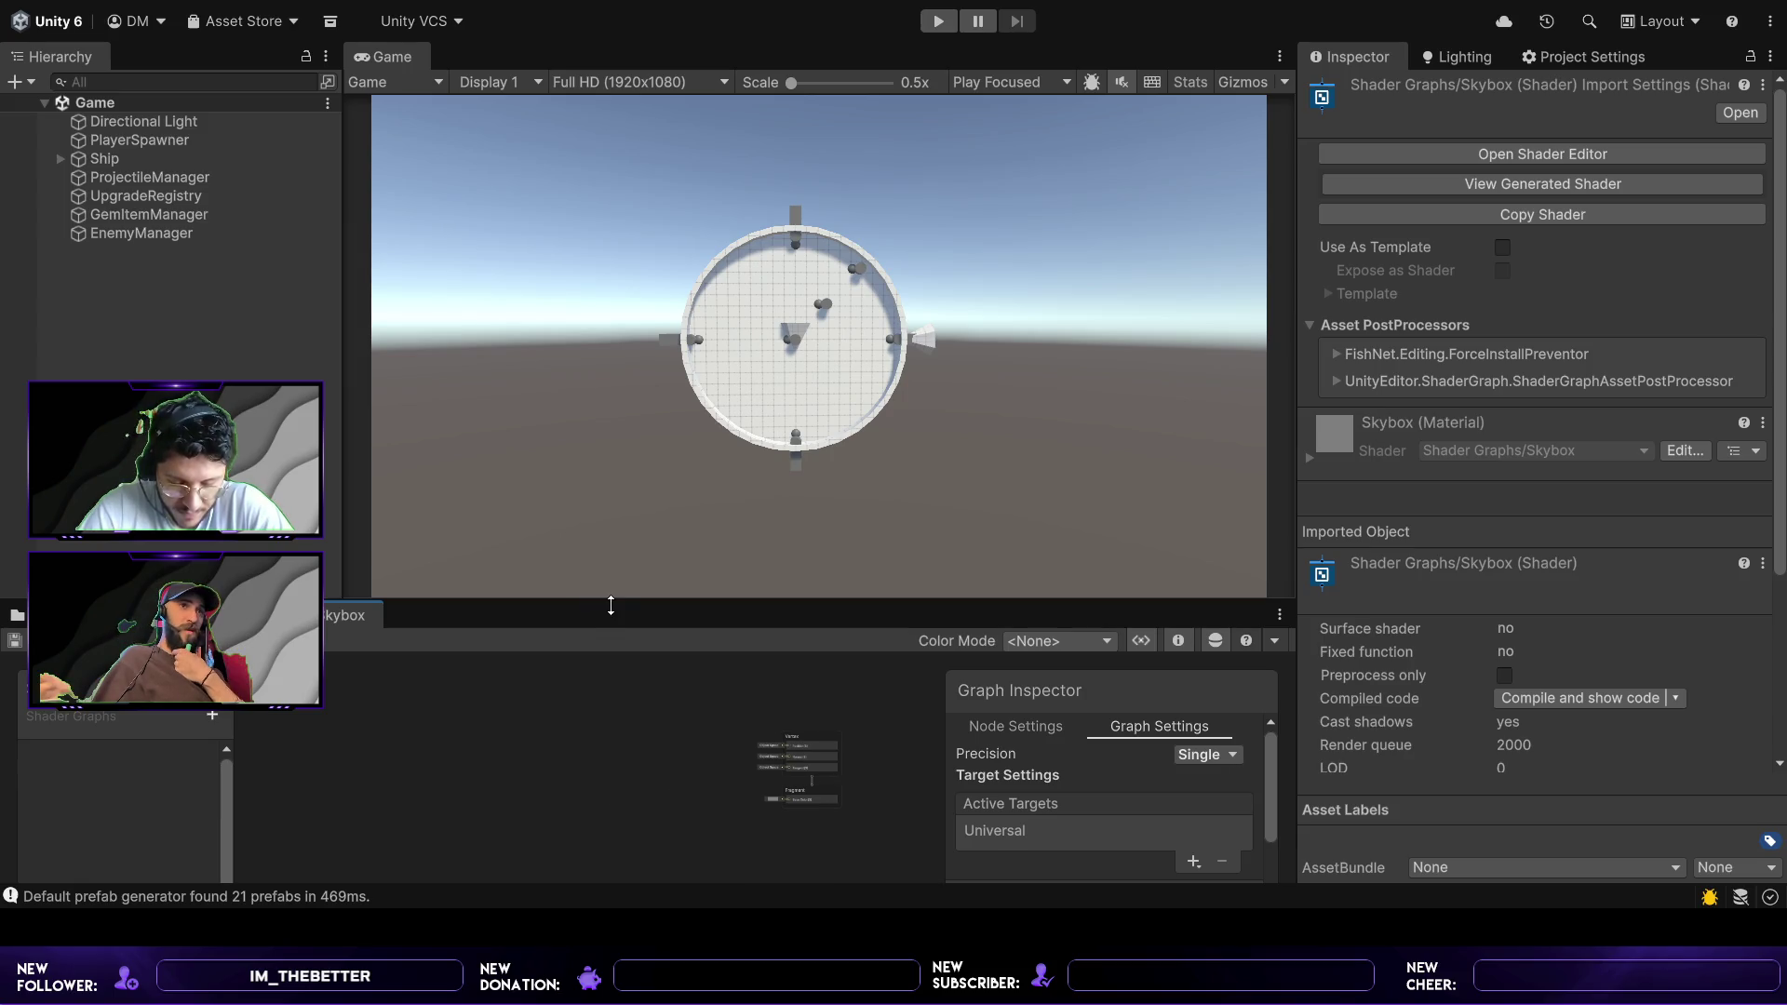
drag(611, 606, 605, 482)
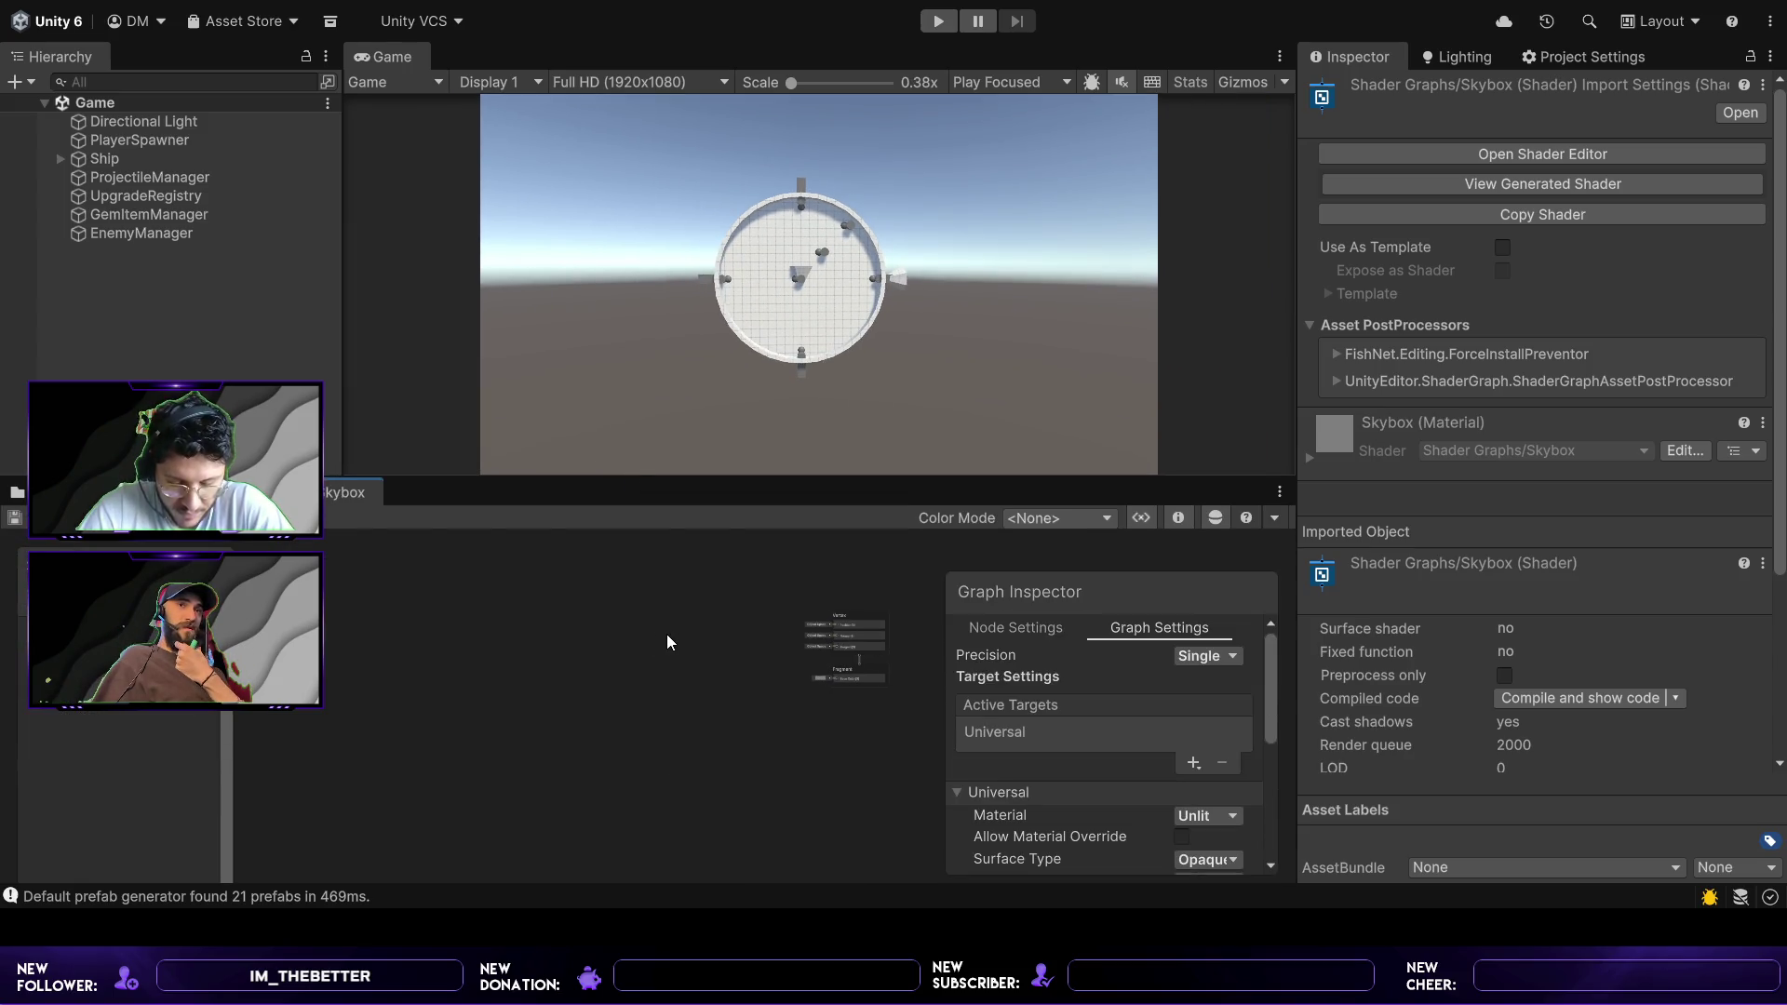
drag(555, 654, 501, 691)
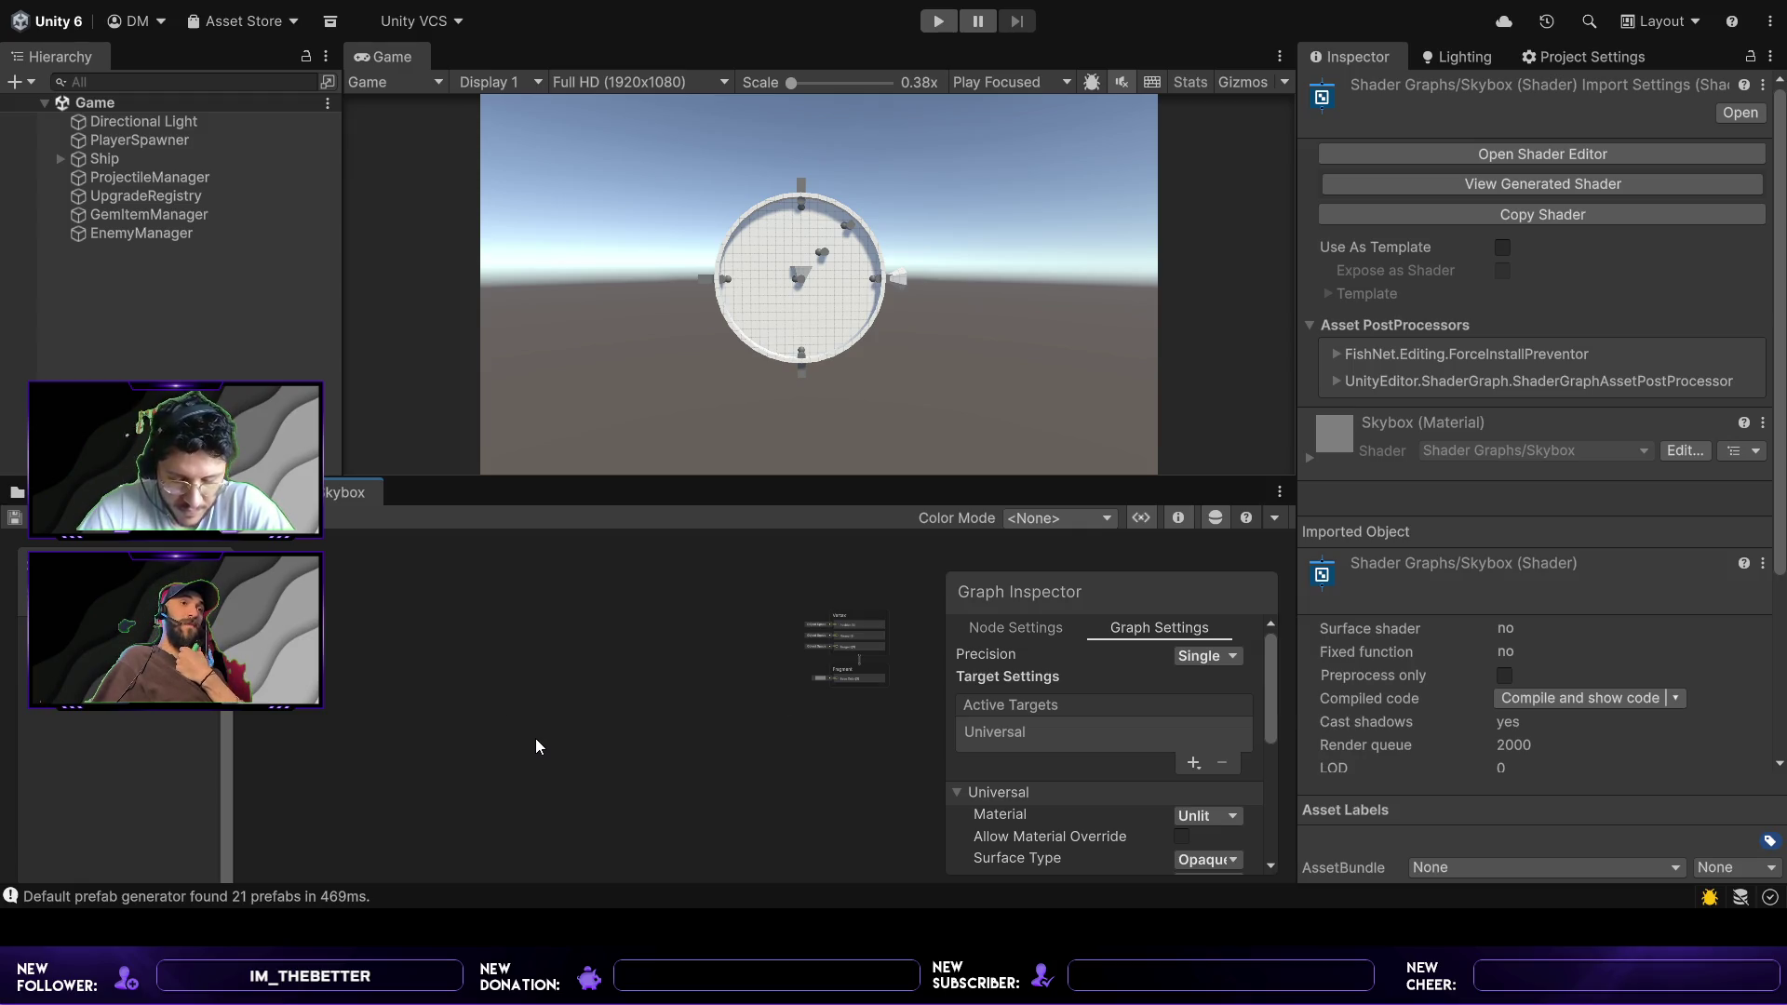
scroll(512, 748, up, 1)
mouse_move(545, 690)
mouse_down()
mouse_move(613, 771)
mouse_move(517, 745)
mouse_up()
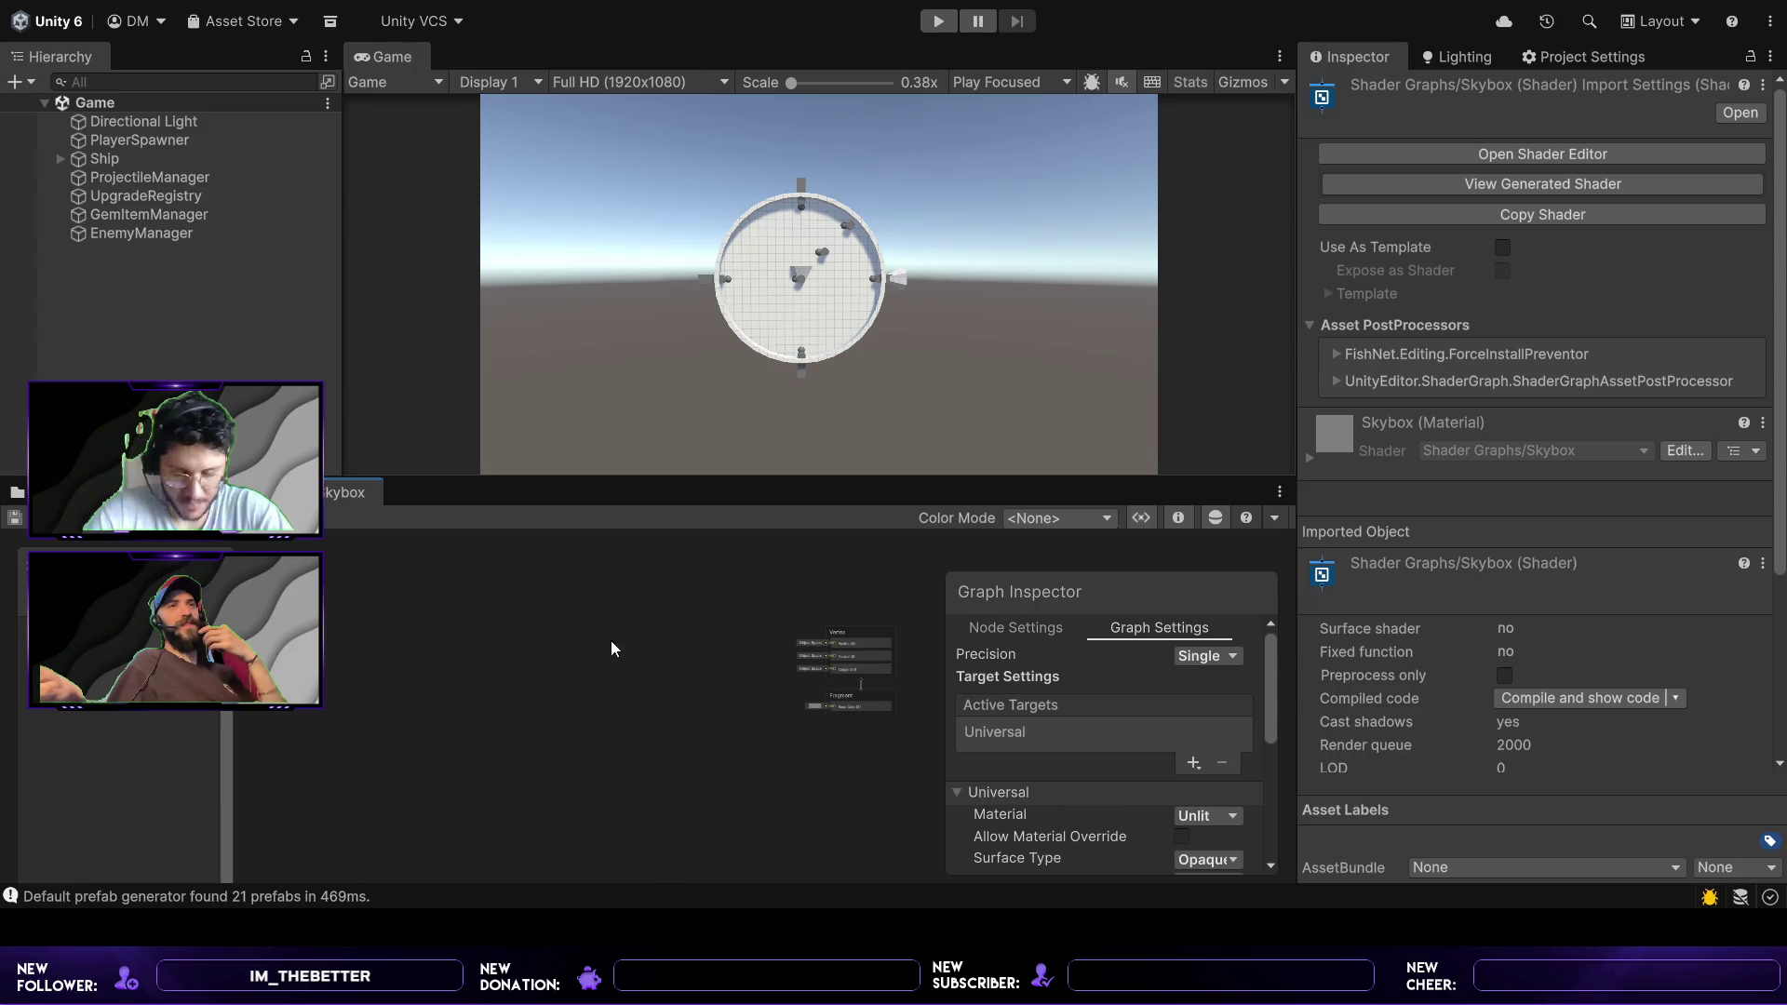
scroll(479, 695, down, 1)
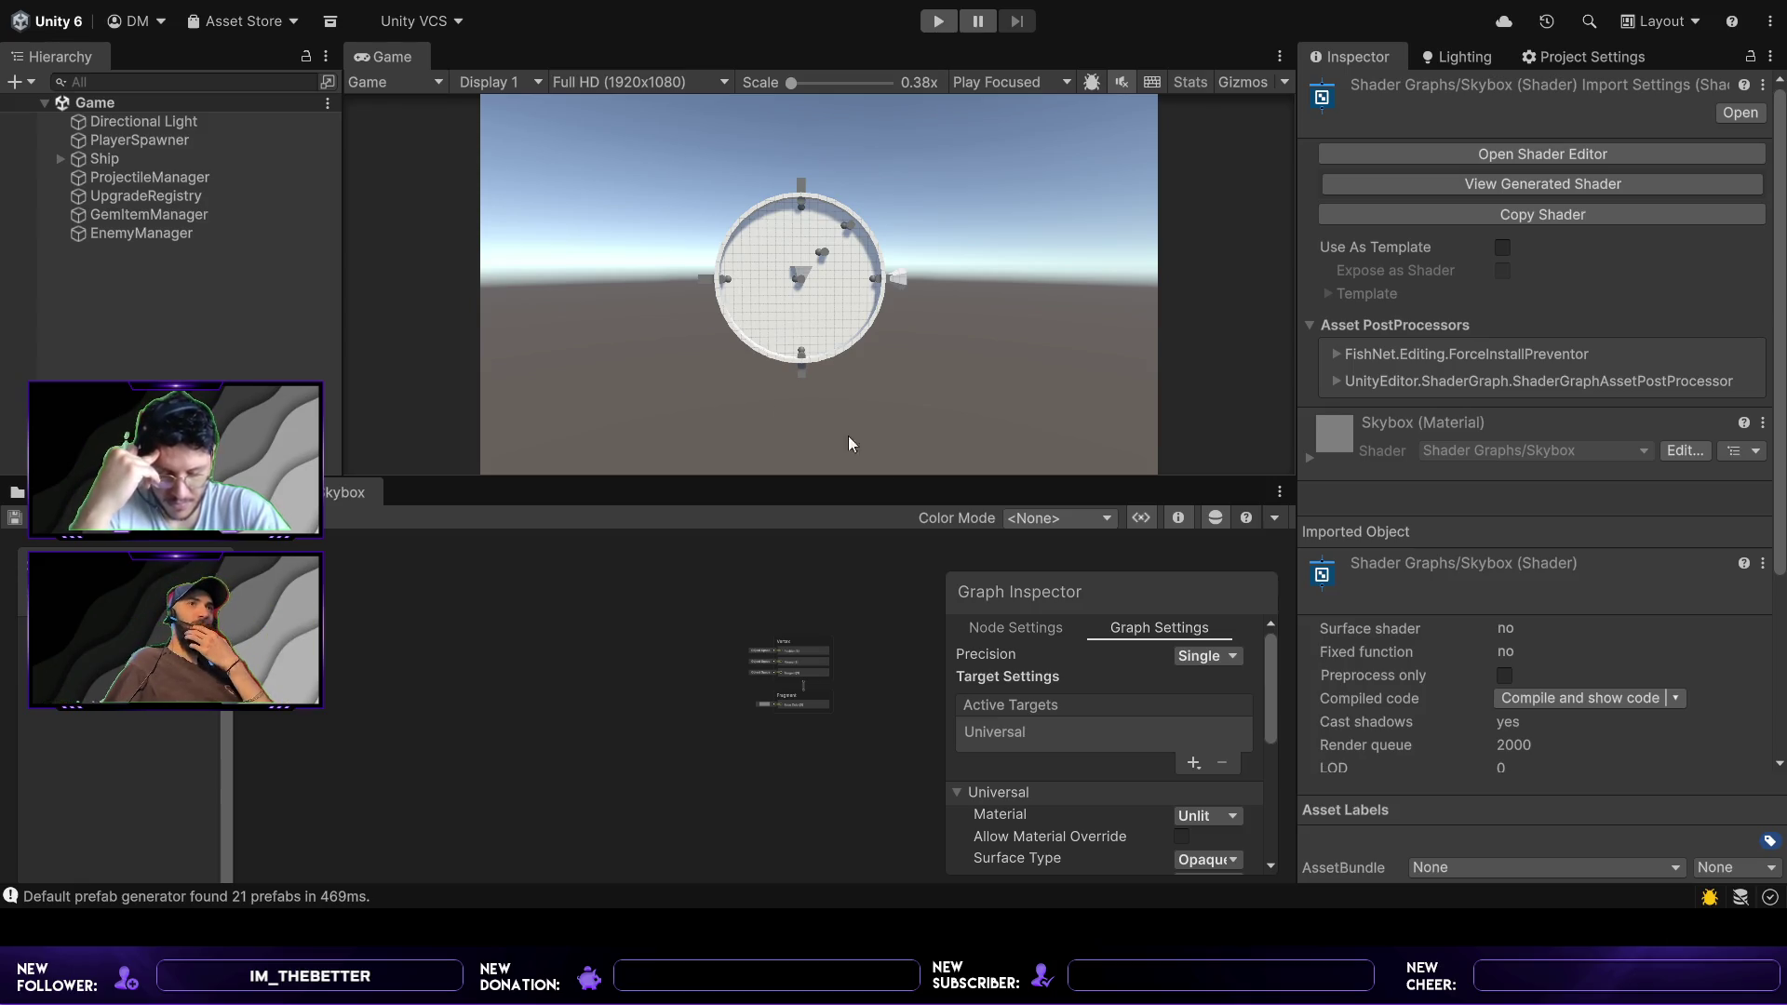
scroll(1180, 754, down, 2)
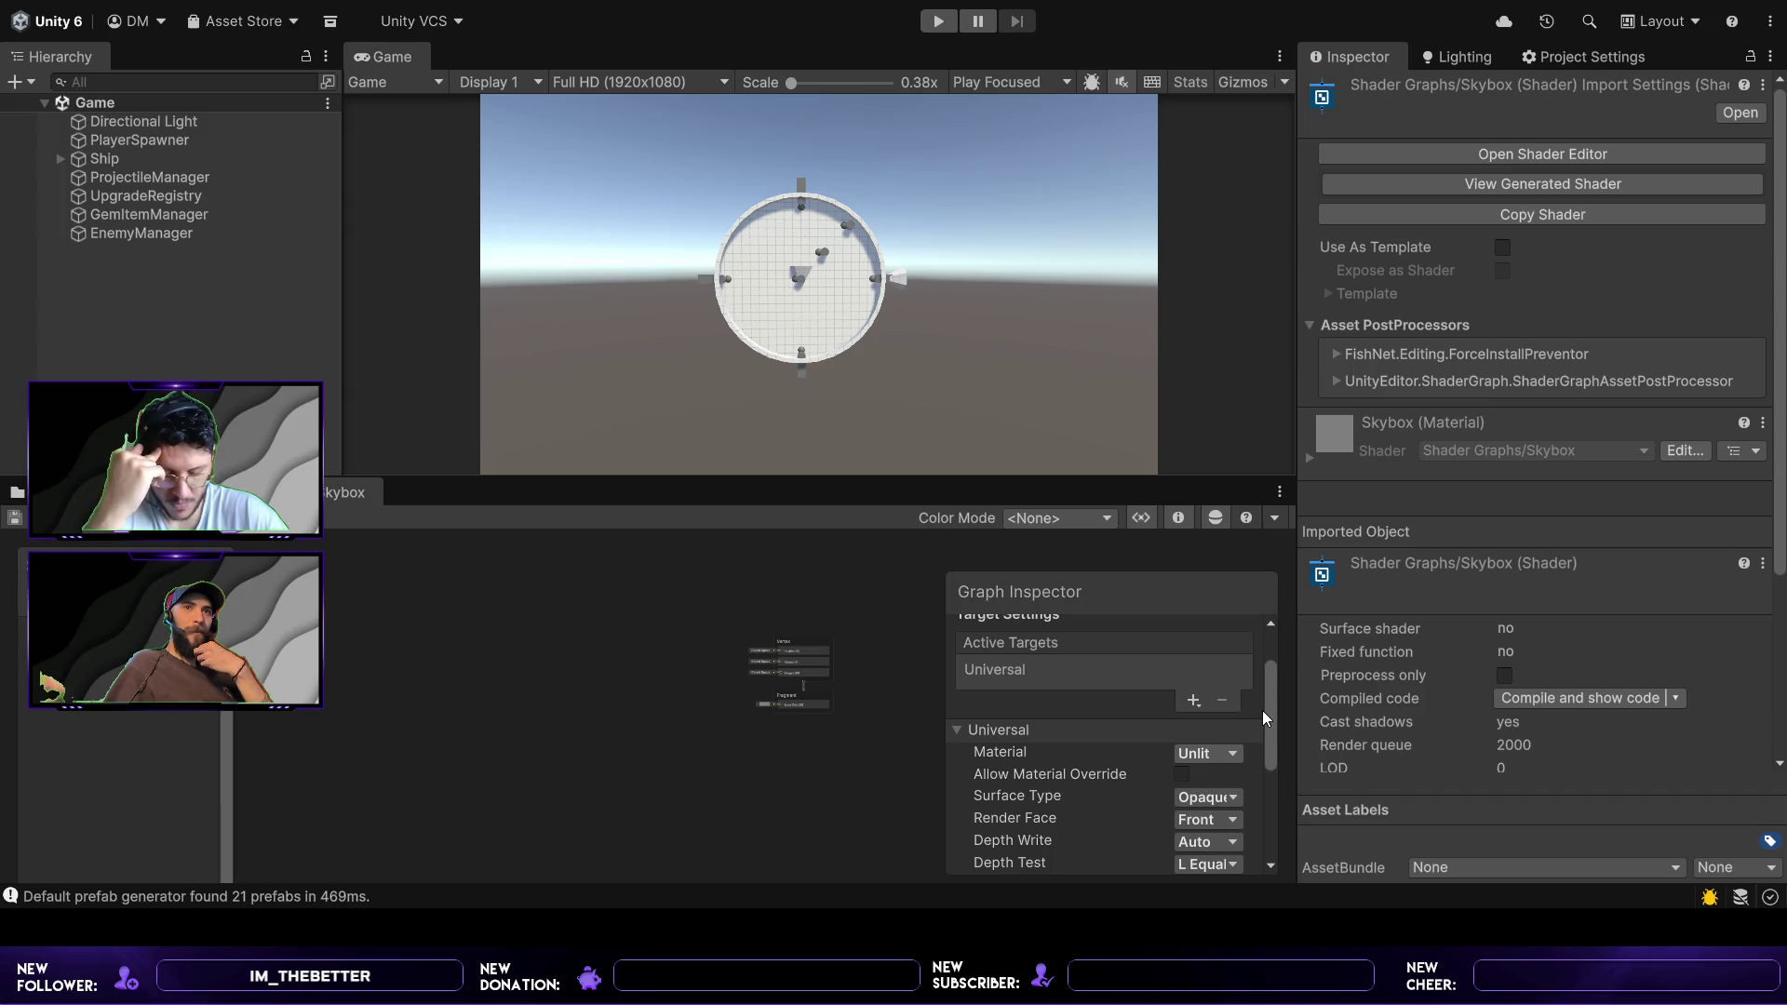
click(1207, 753)
- Undo the Fullscreen material choice so the Universal target's Material is Unlit again
click(1179, 771)
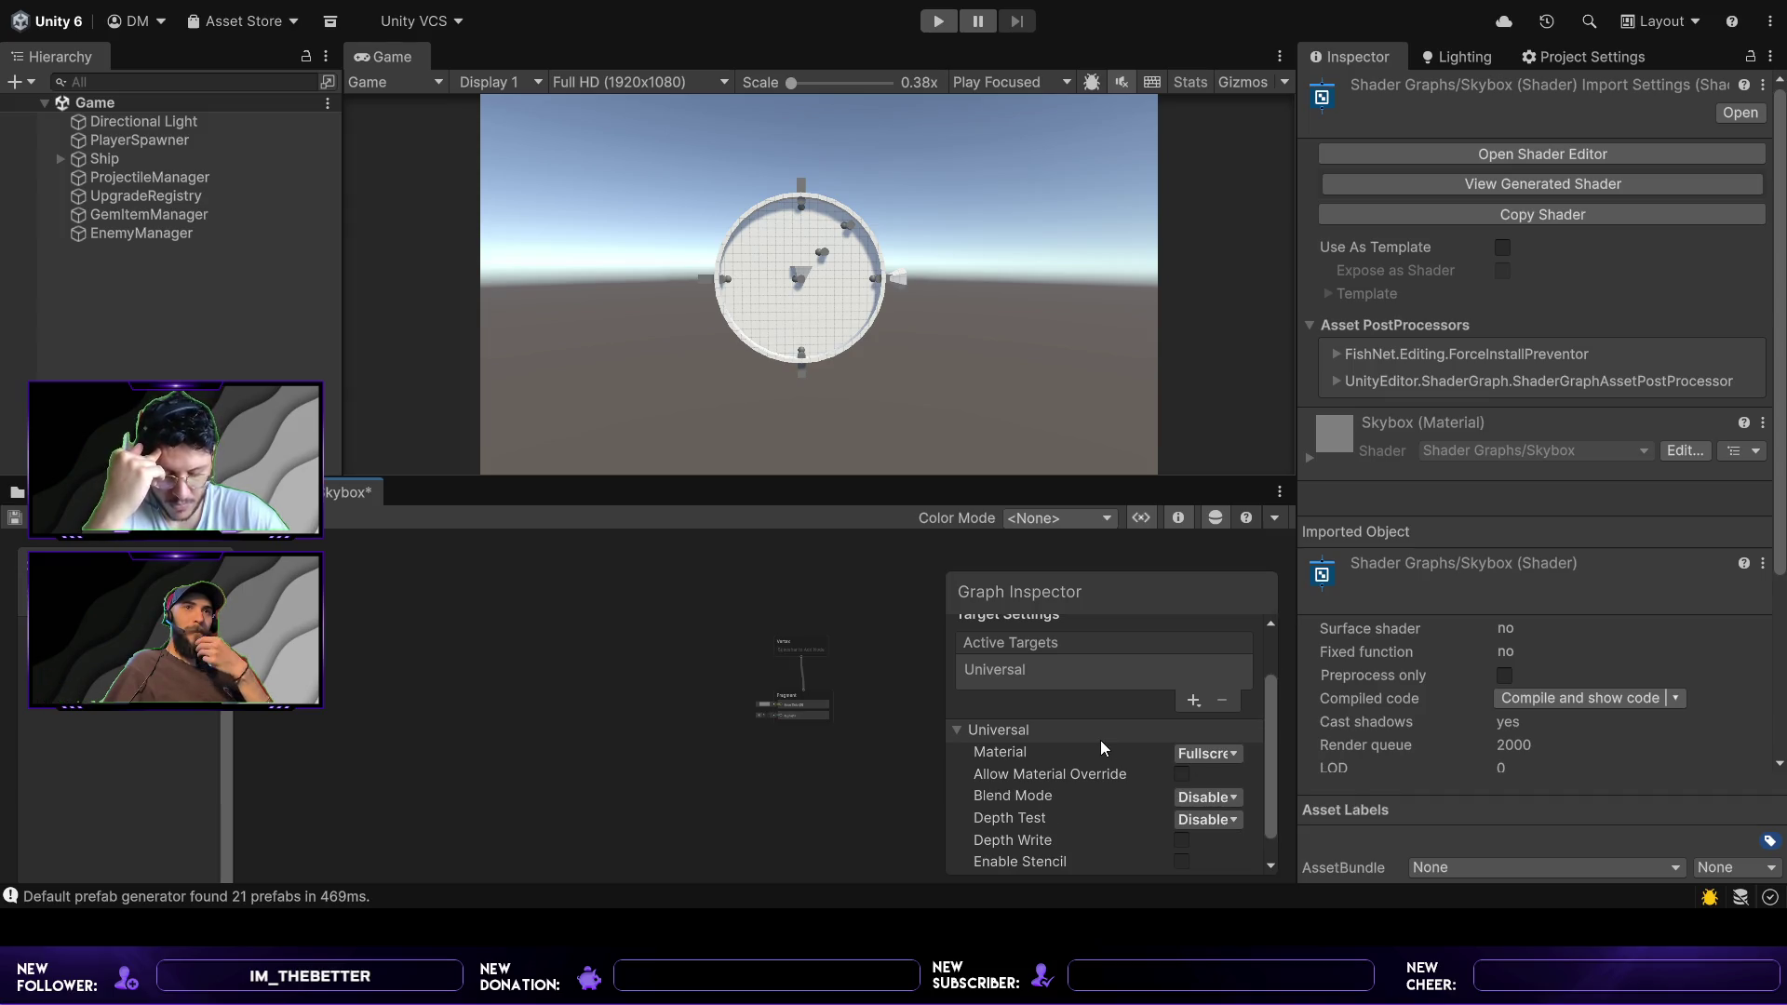
scroll(1101, 740, down, 1)
scroll(1136, 846, up, 2)
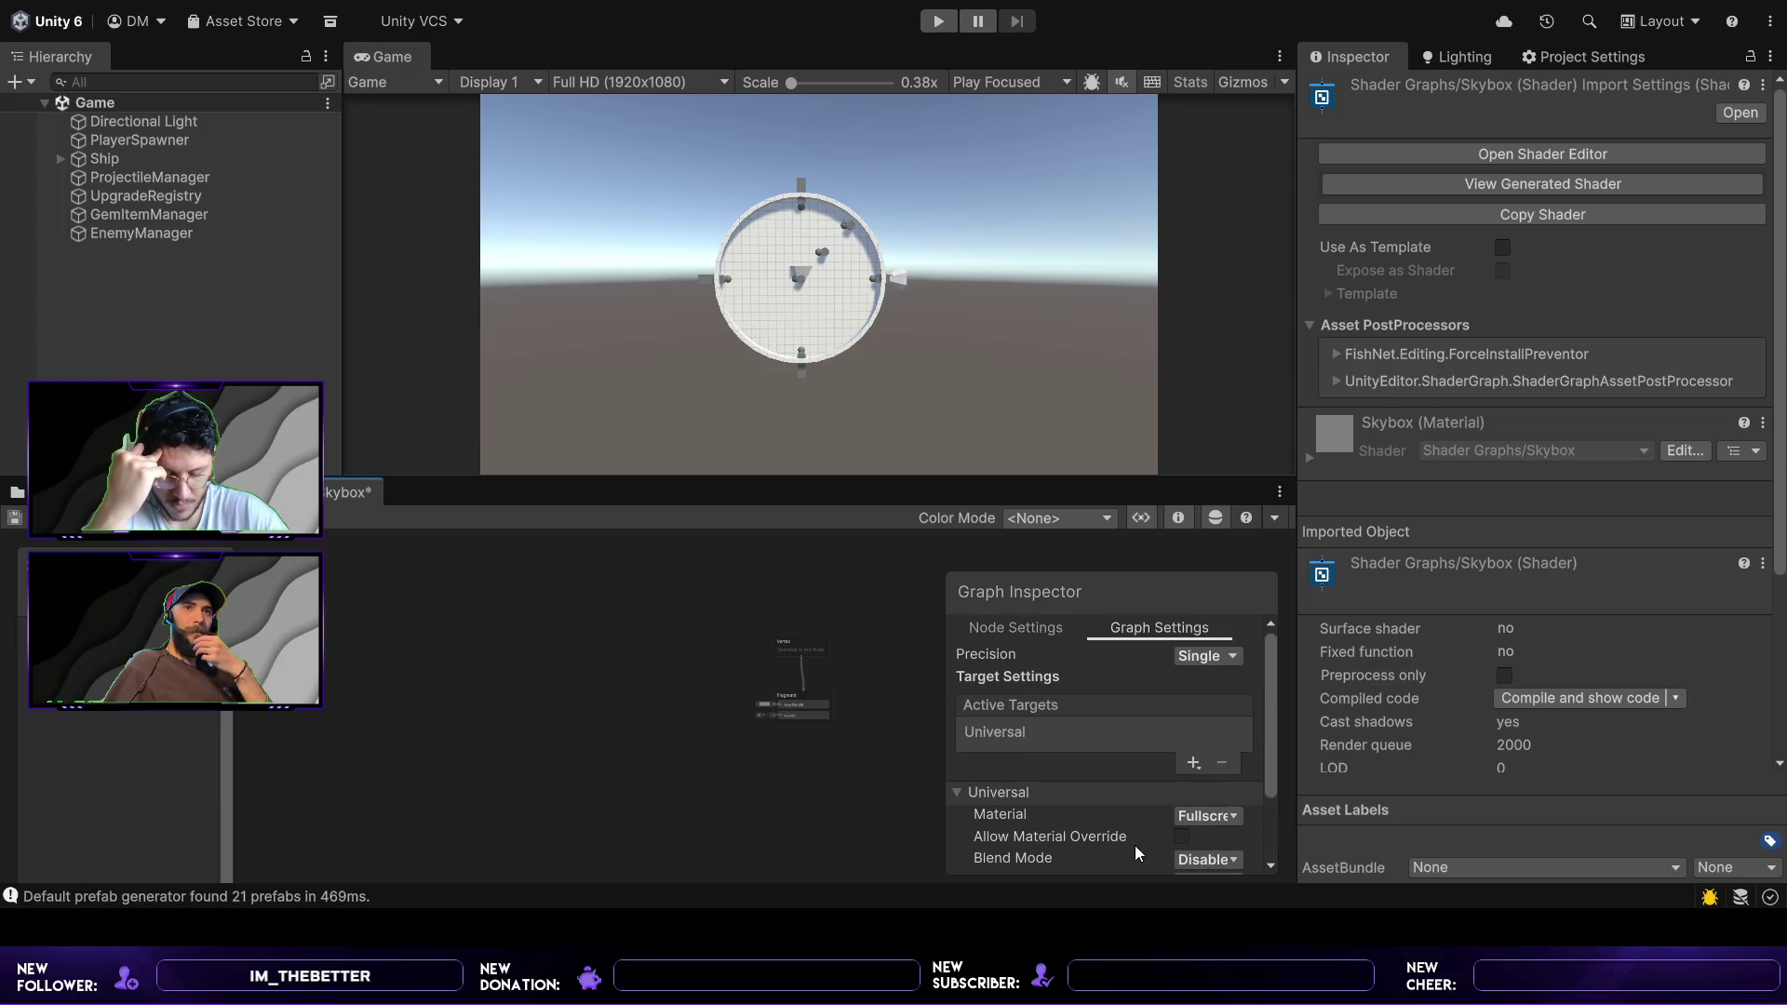
scroll(1136, 845, down, 2)
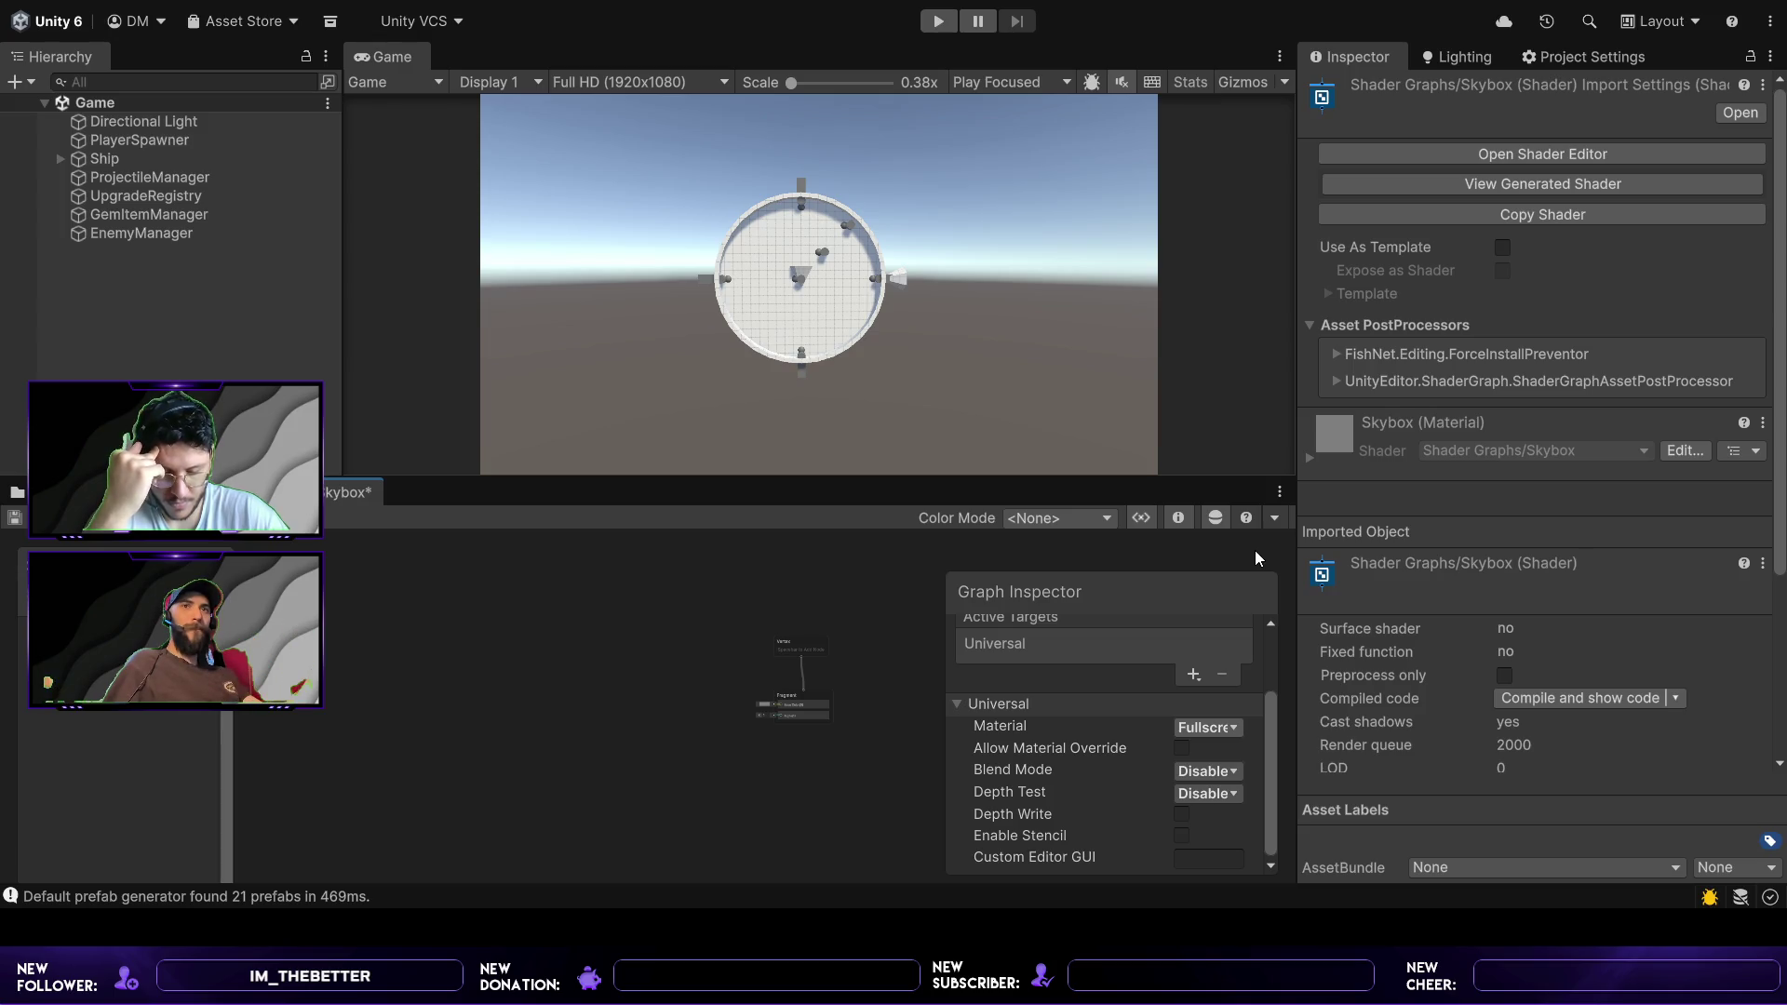
key(ctrl+z)
scroll(1192, 684, down, 1)
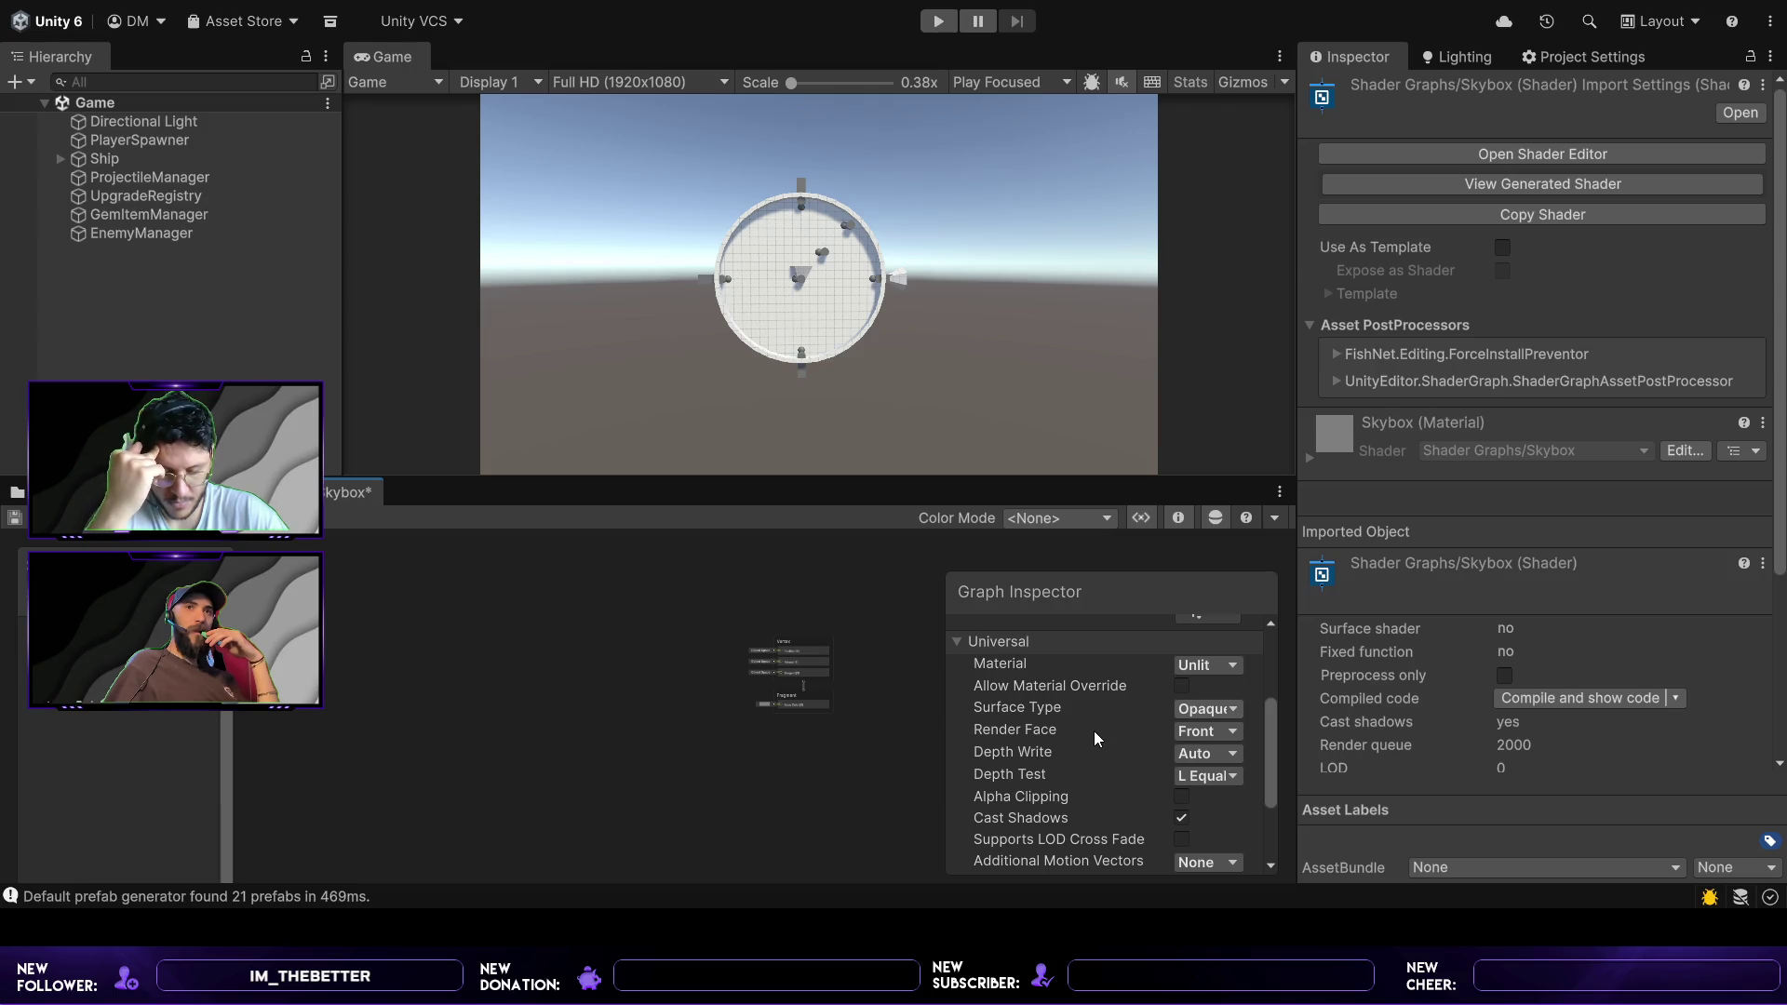
scroll(1064, 754, down, 1)
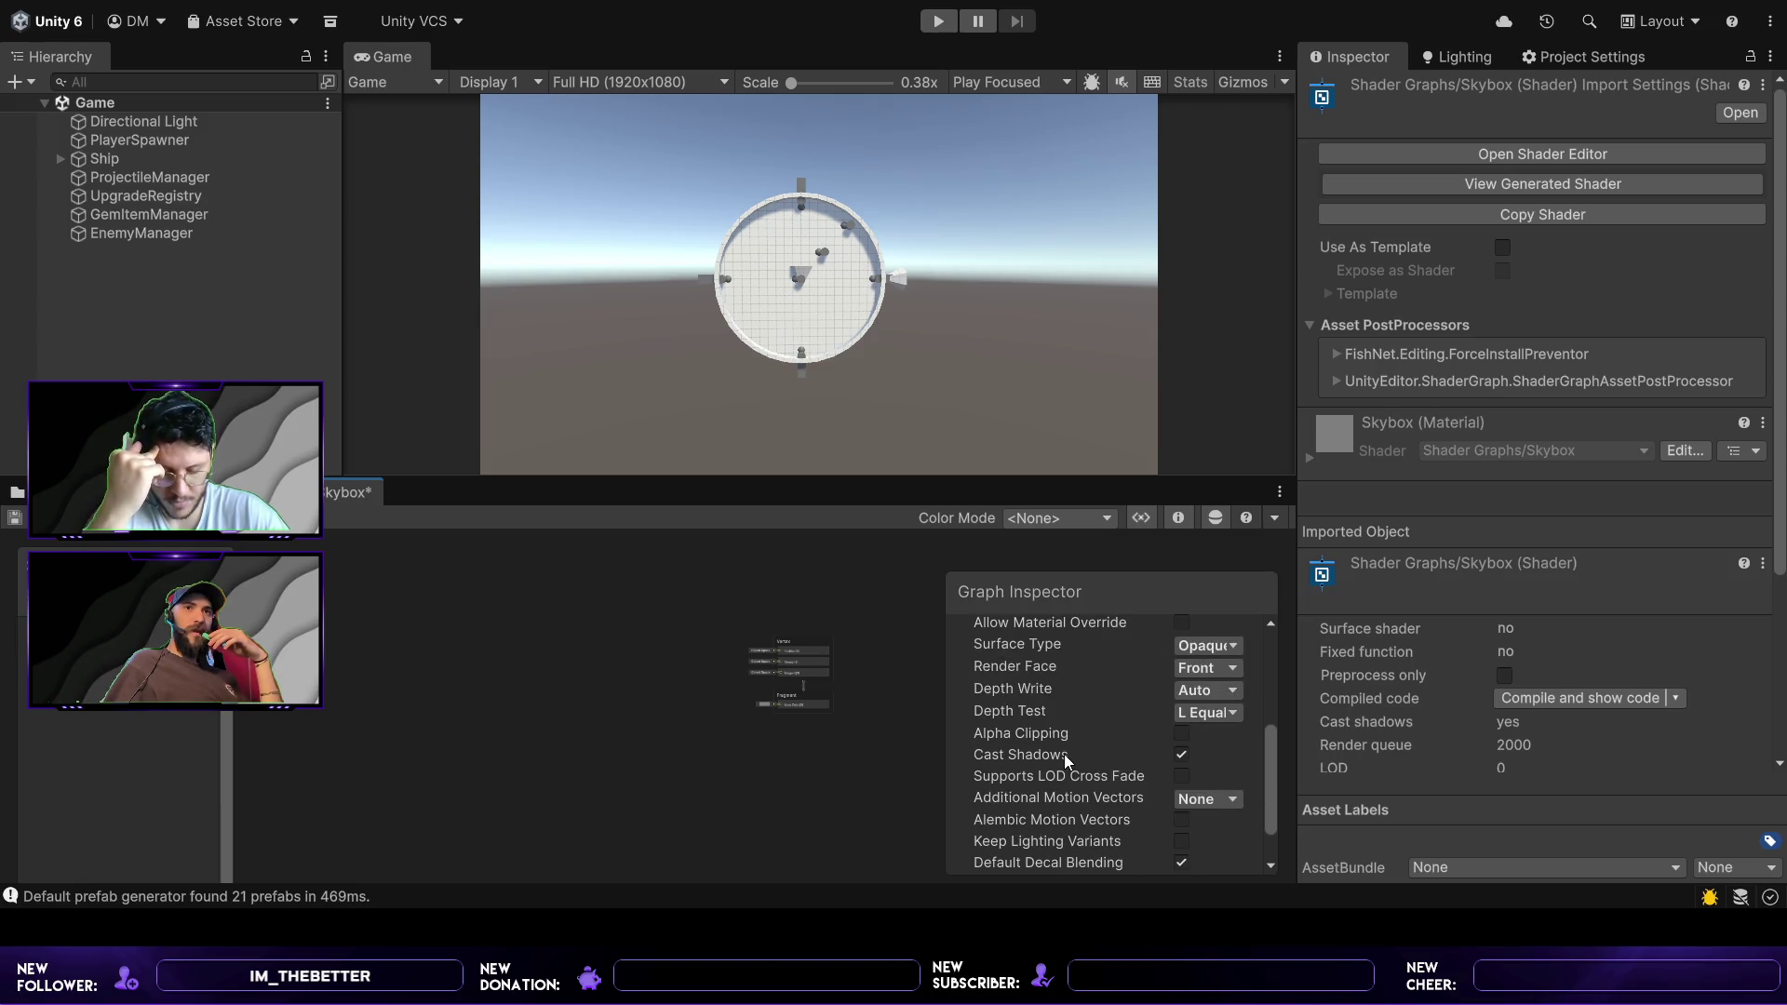
scroll(1108, 763, down, 1)
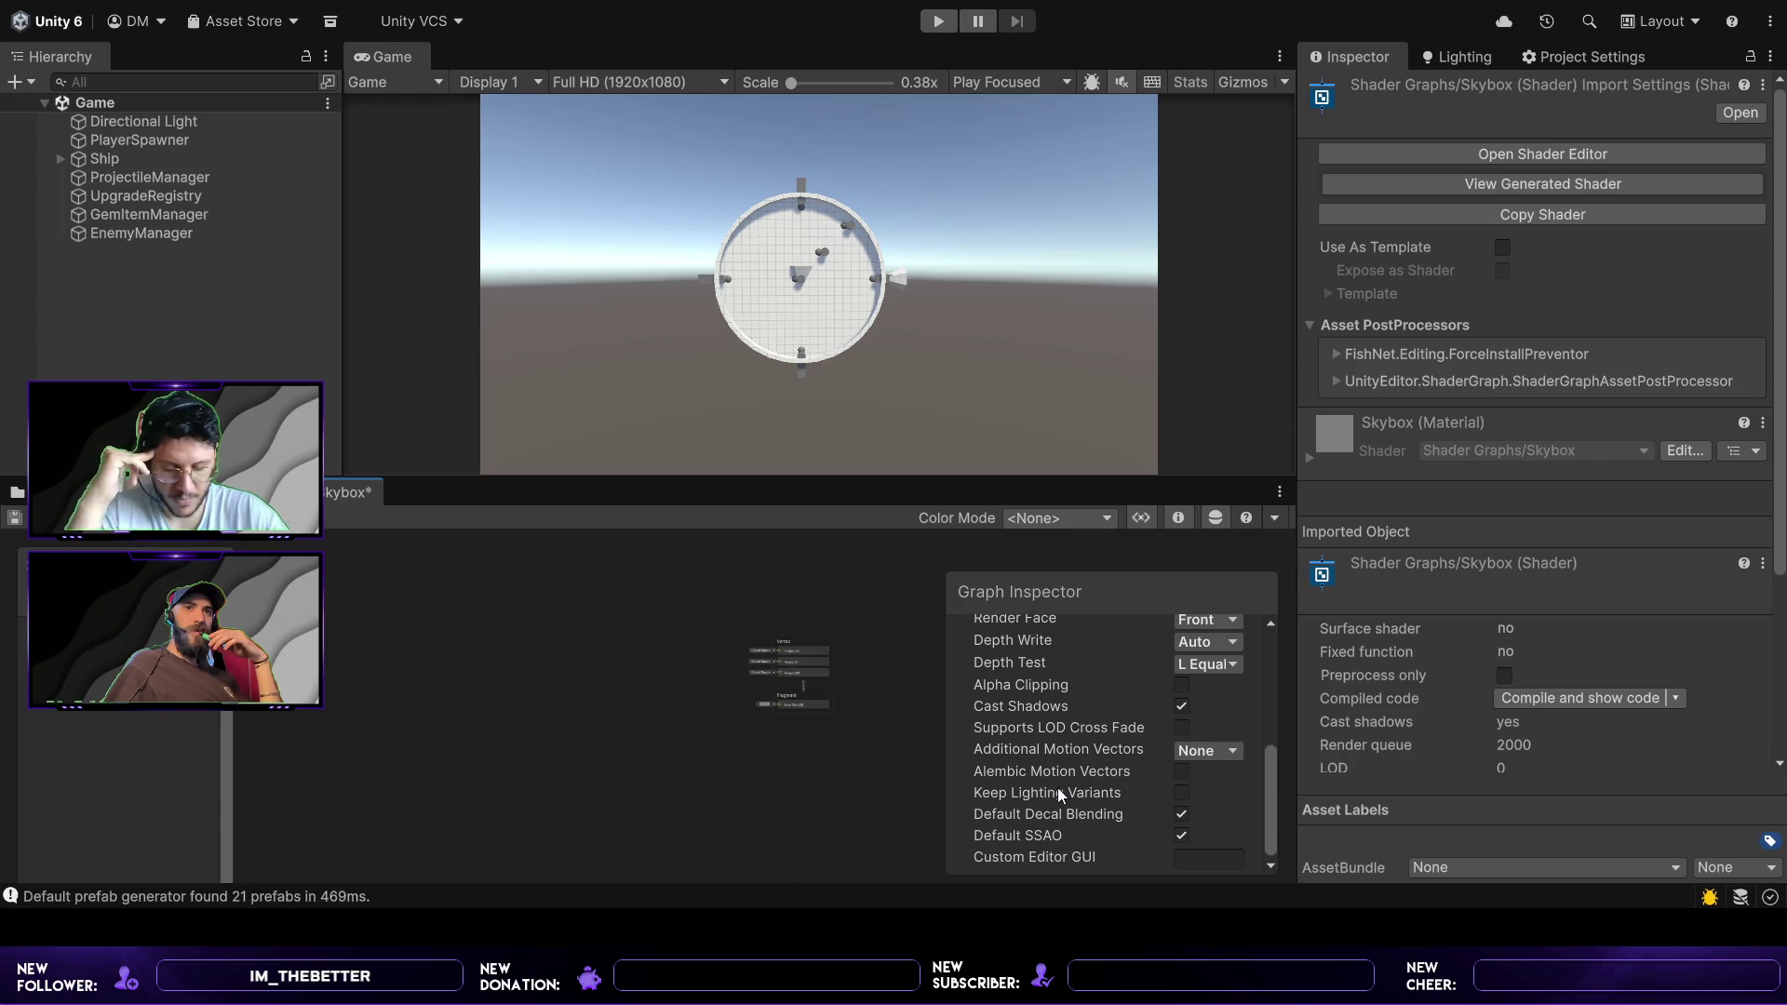
scroll(1057, 787, up, 5)
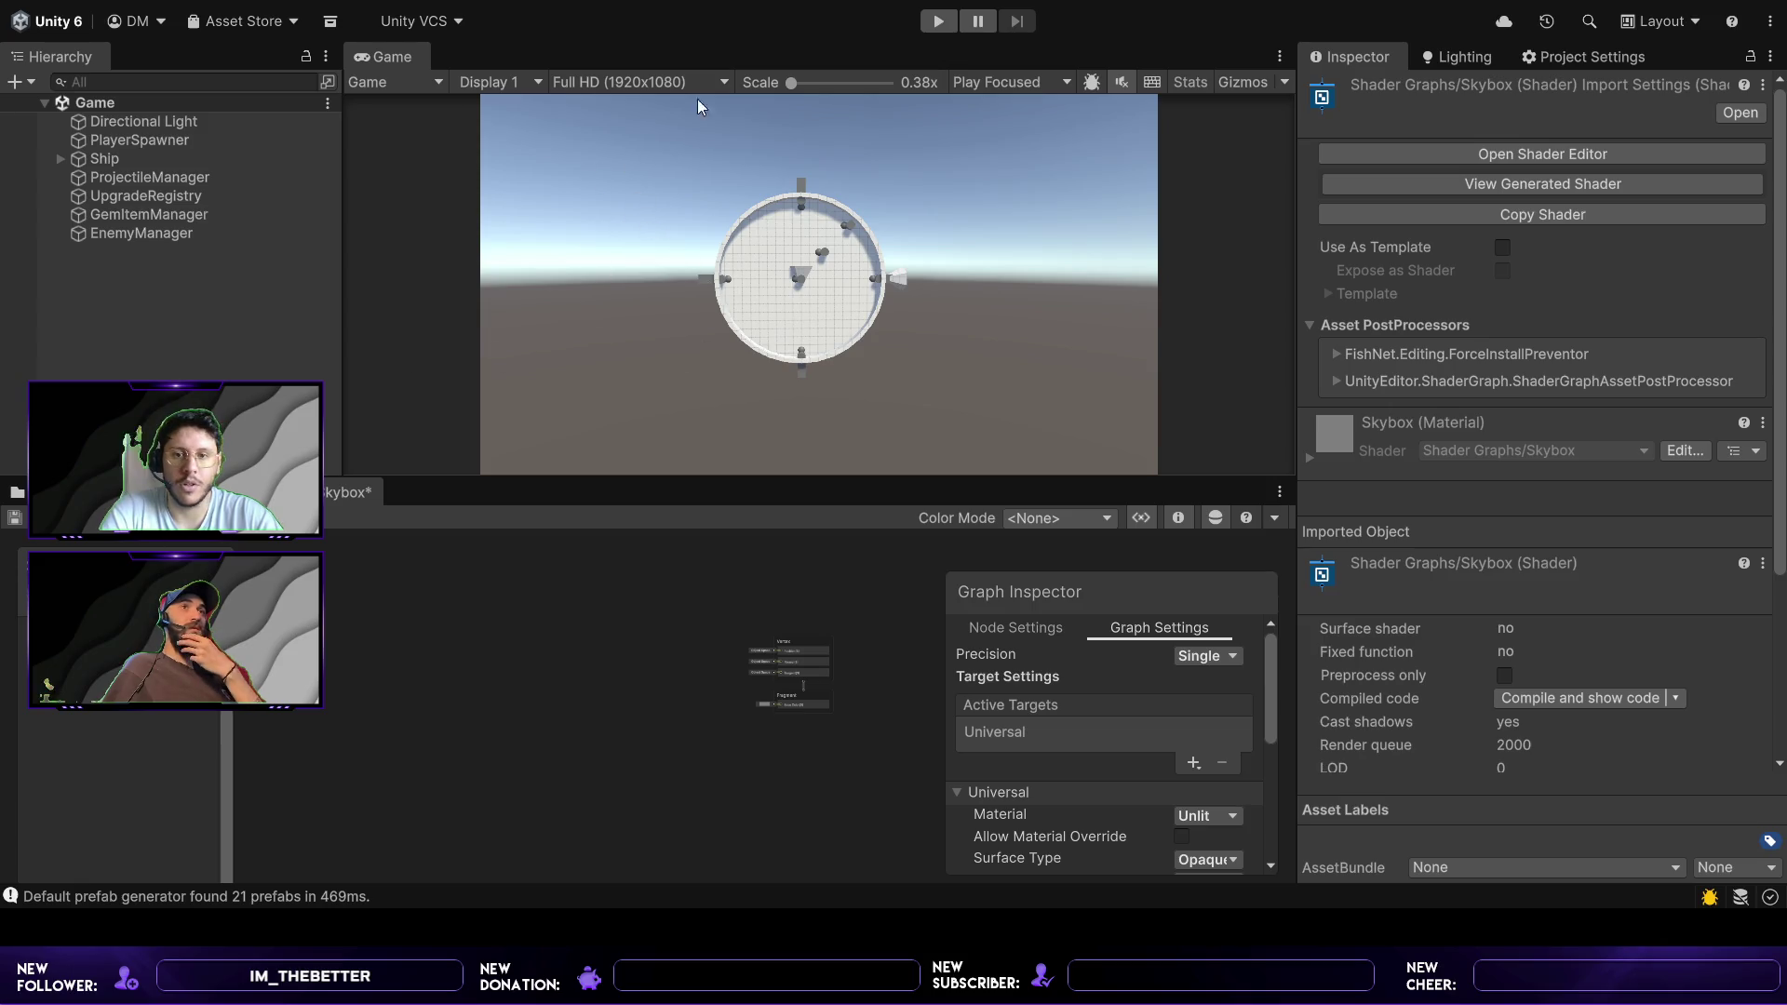
- Mute the Game view's audio and set play mode to Play Maximized
click(1123, 80)
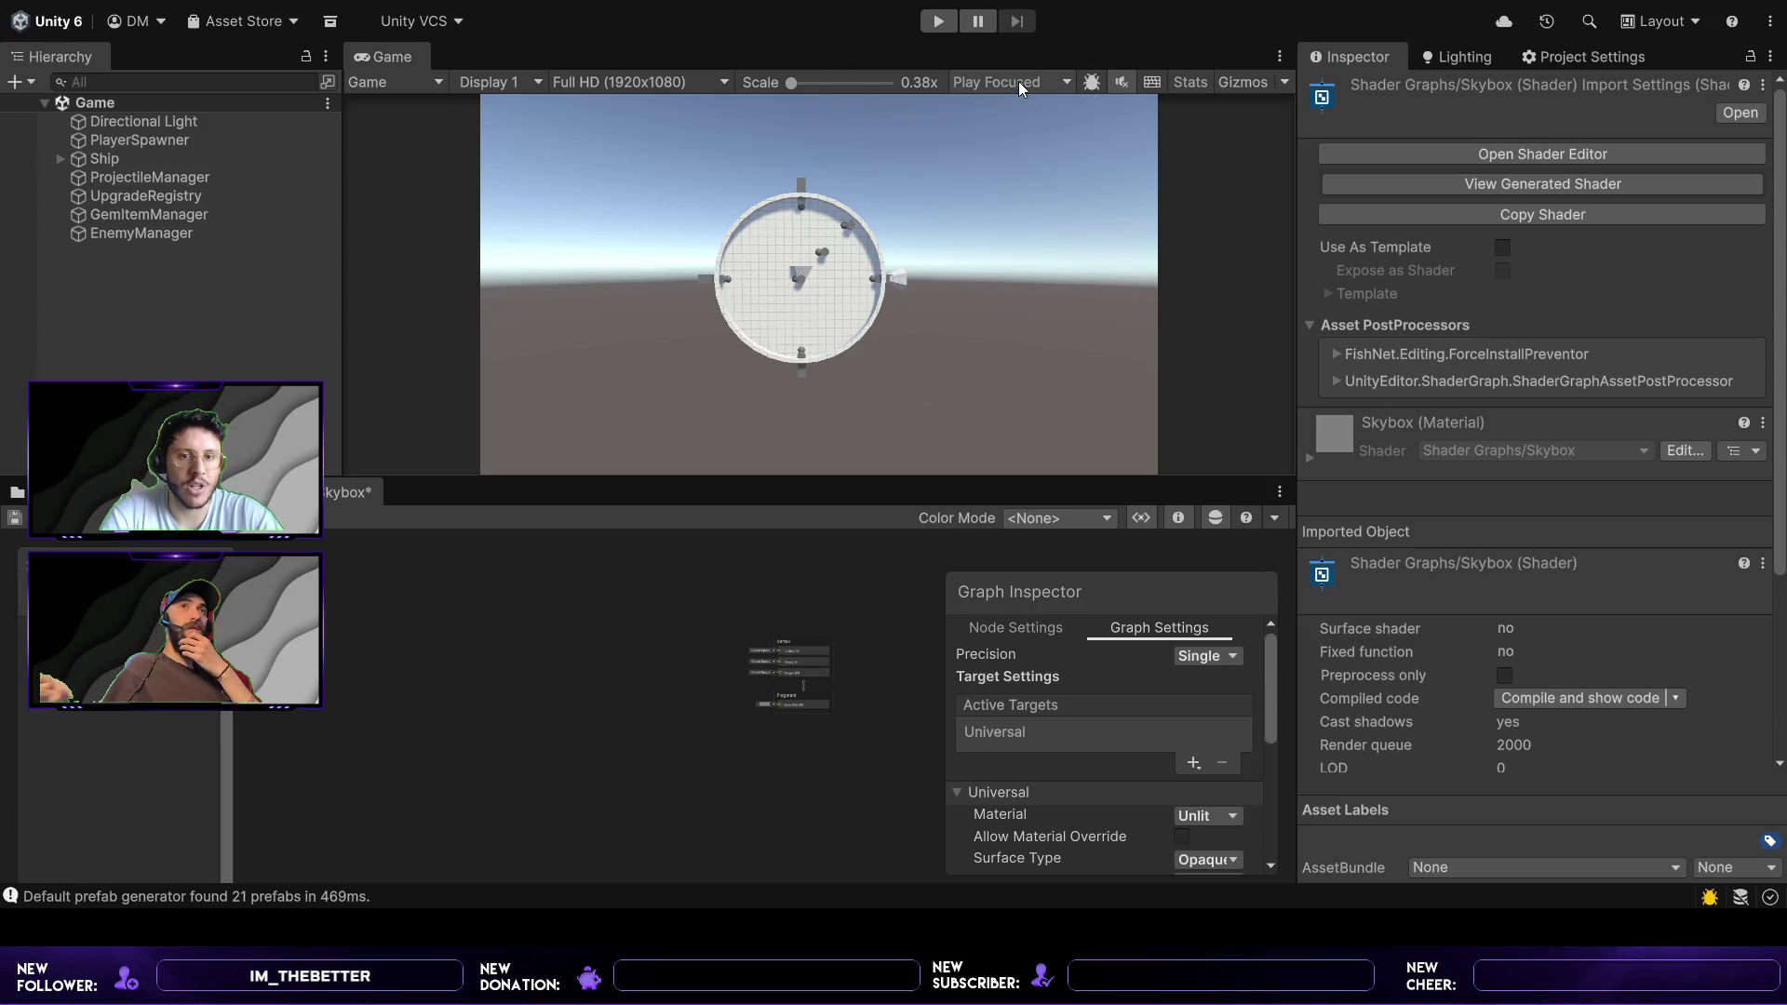
click(1024, 82)
click(1064, 127)
- Open the MainMenu scene from Assets/Scenes and enter Play mode
click(17, 491)
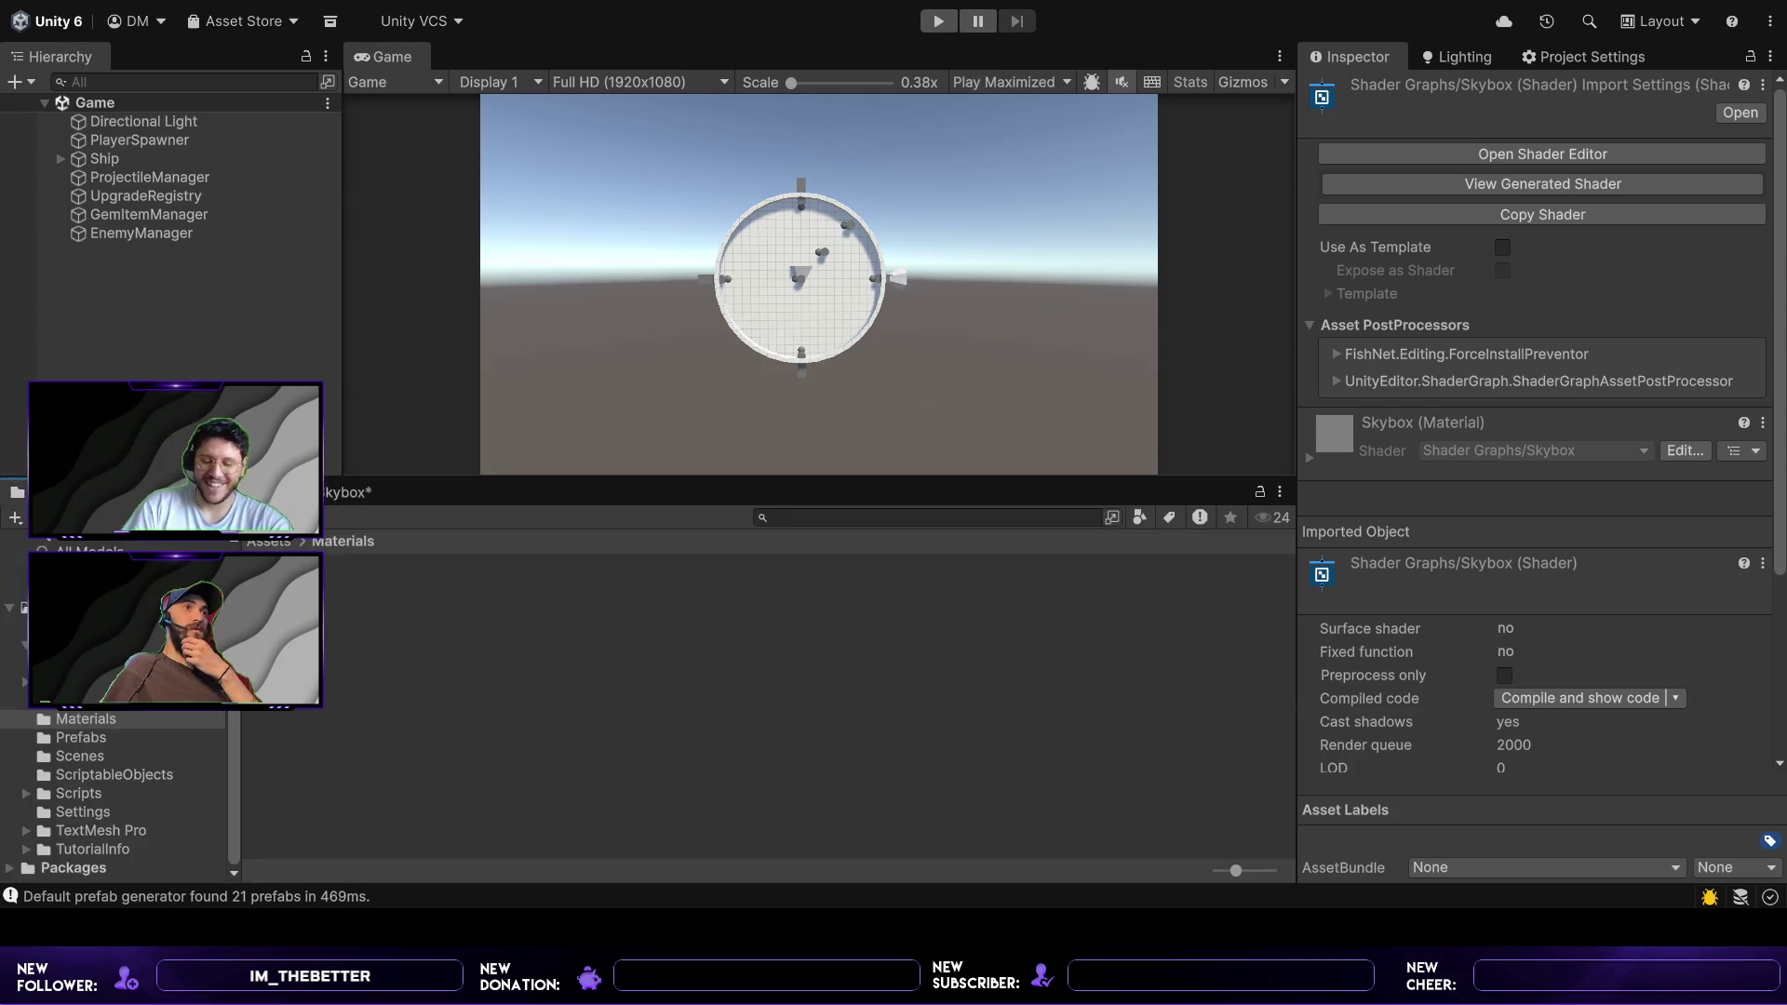
click(55, 607)
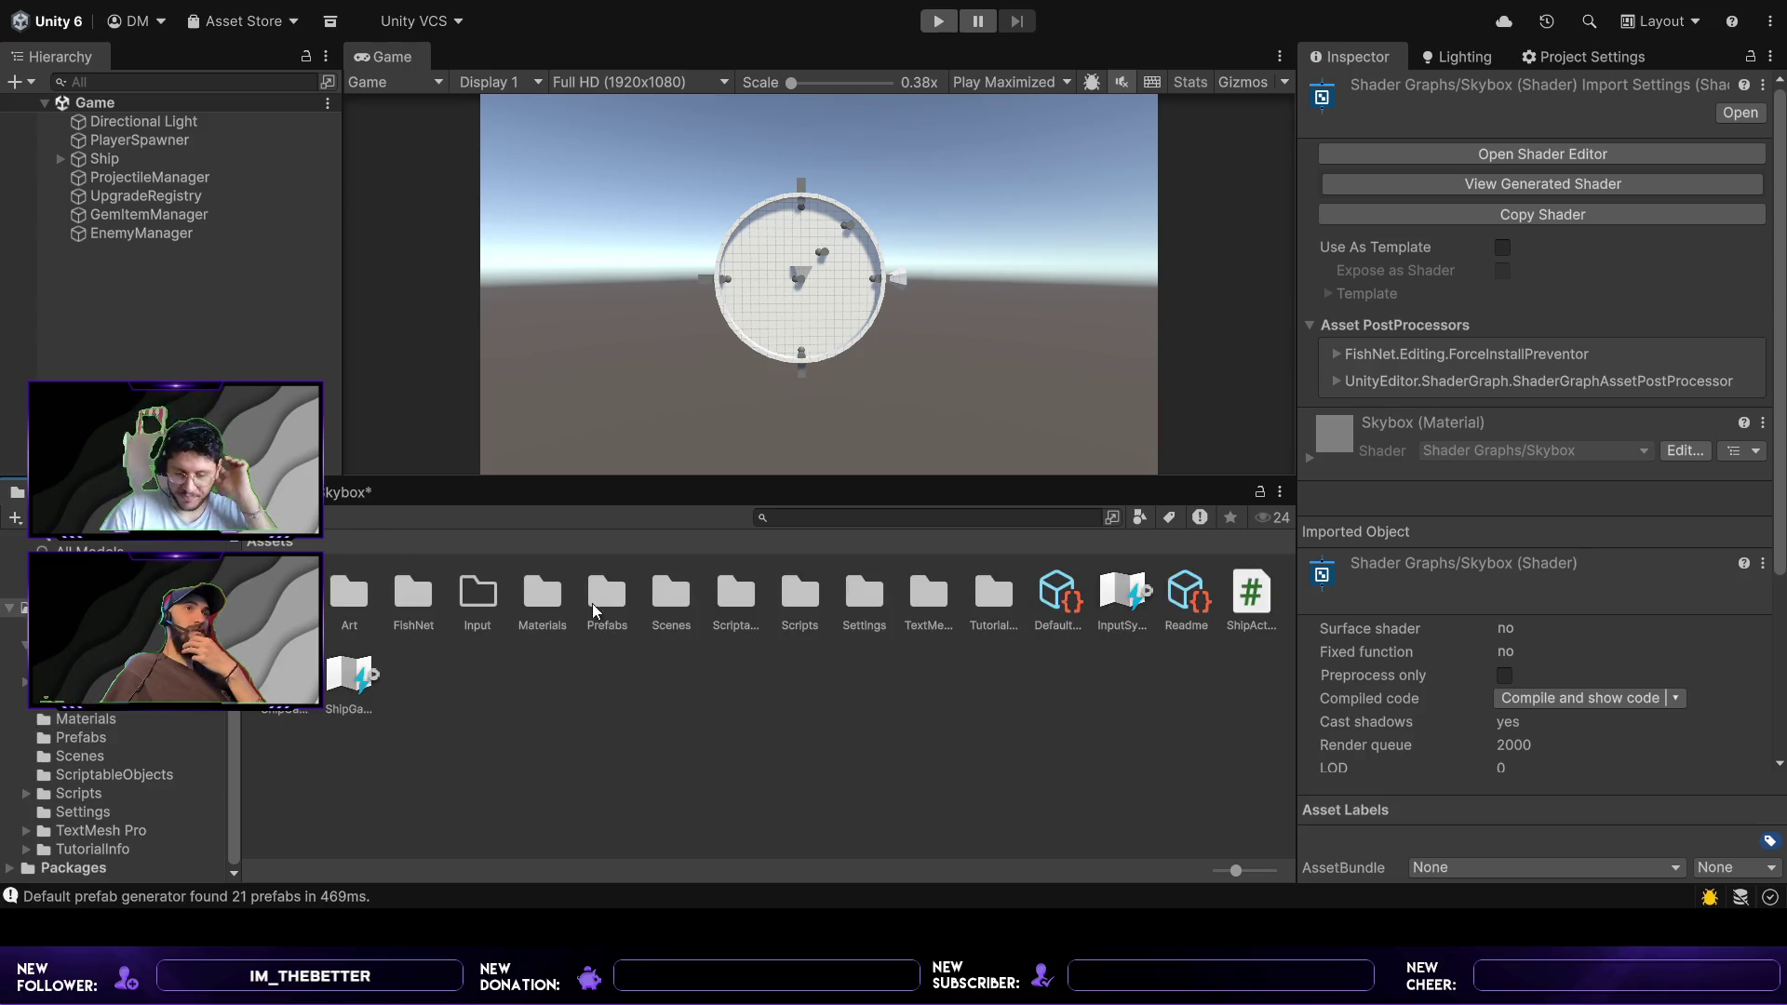
double_click(686, 607)
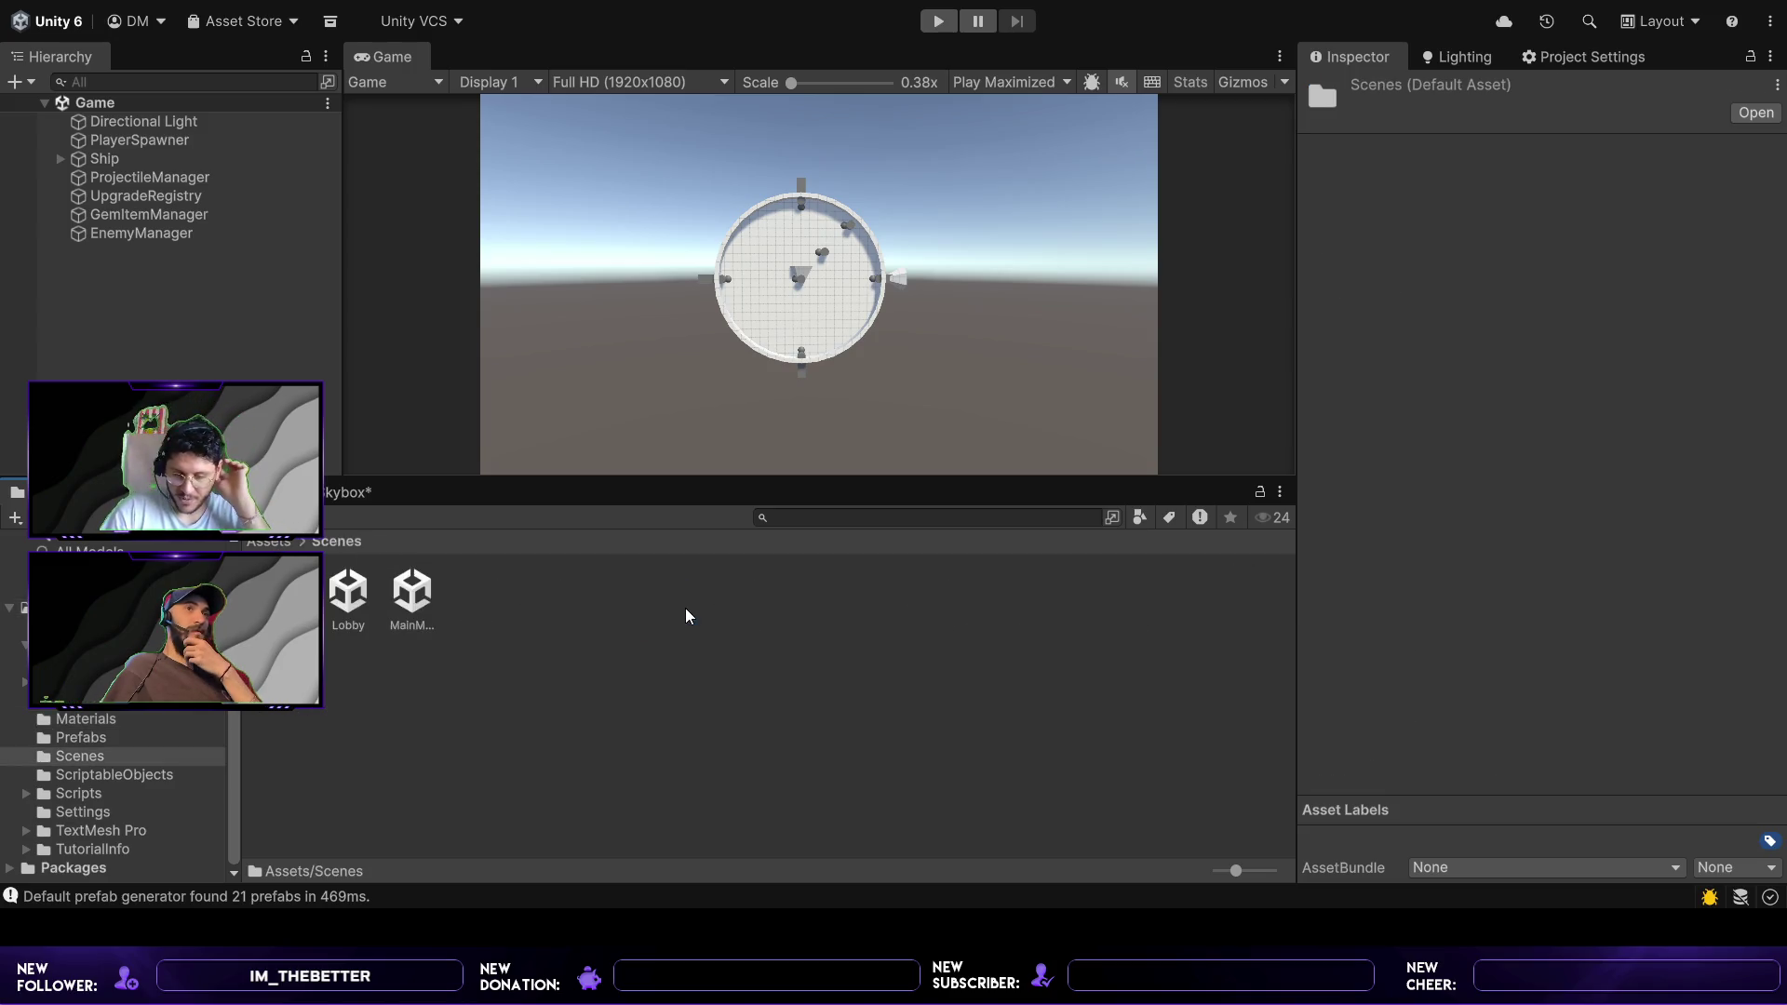
double_click(407, 604)
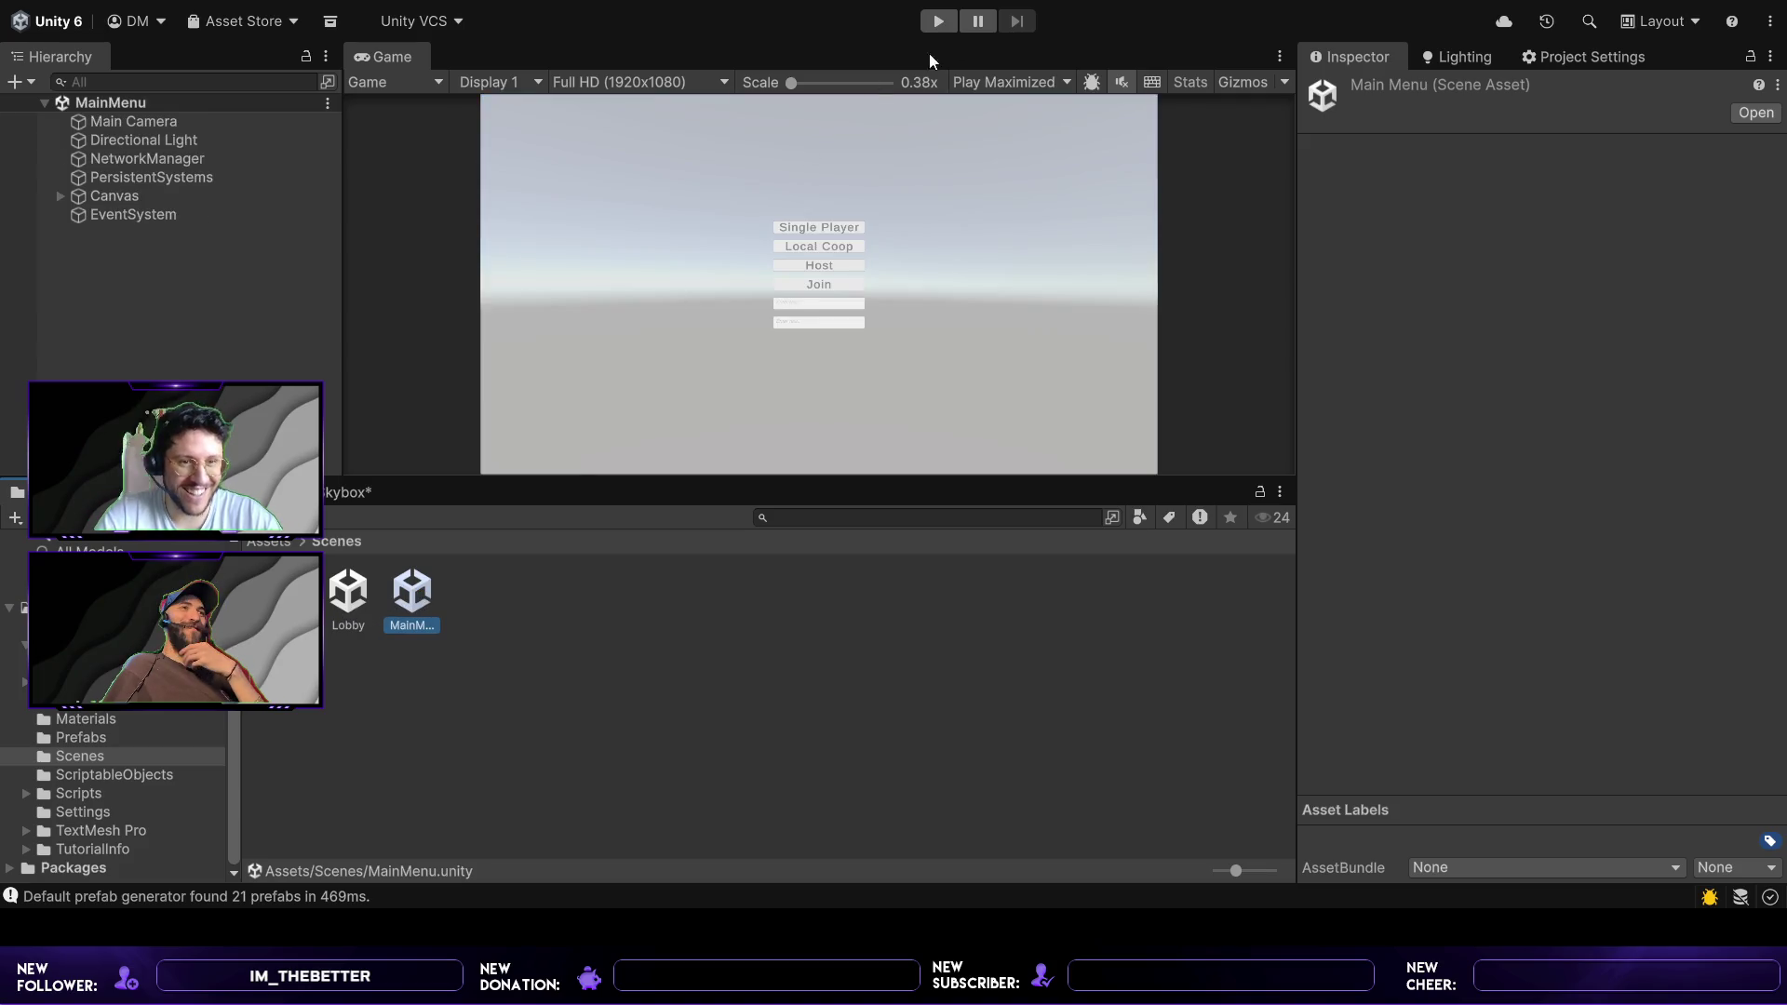
click(934, 26)
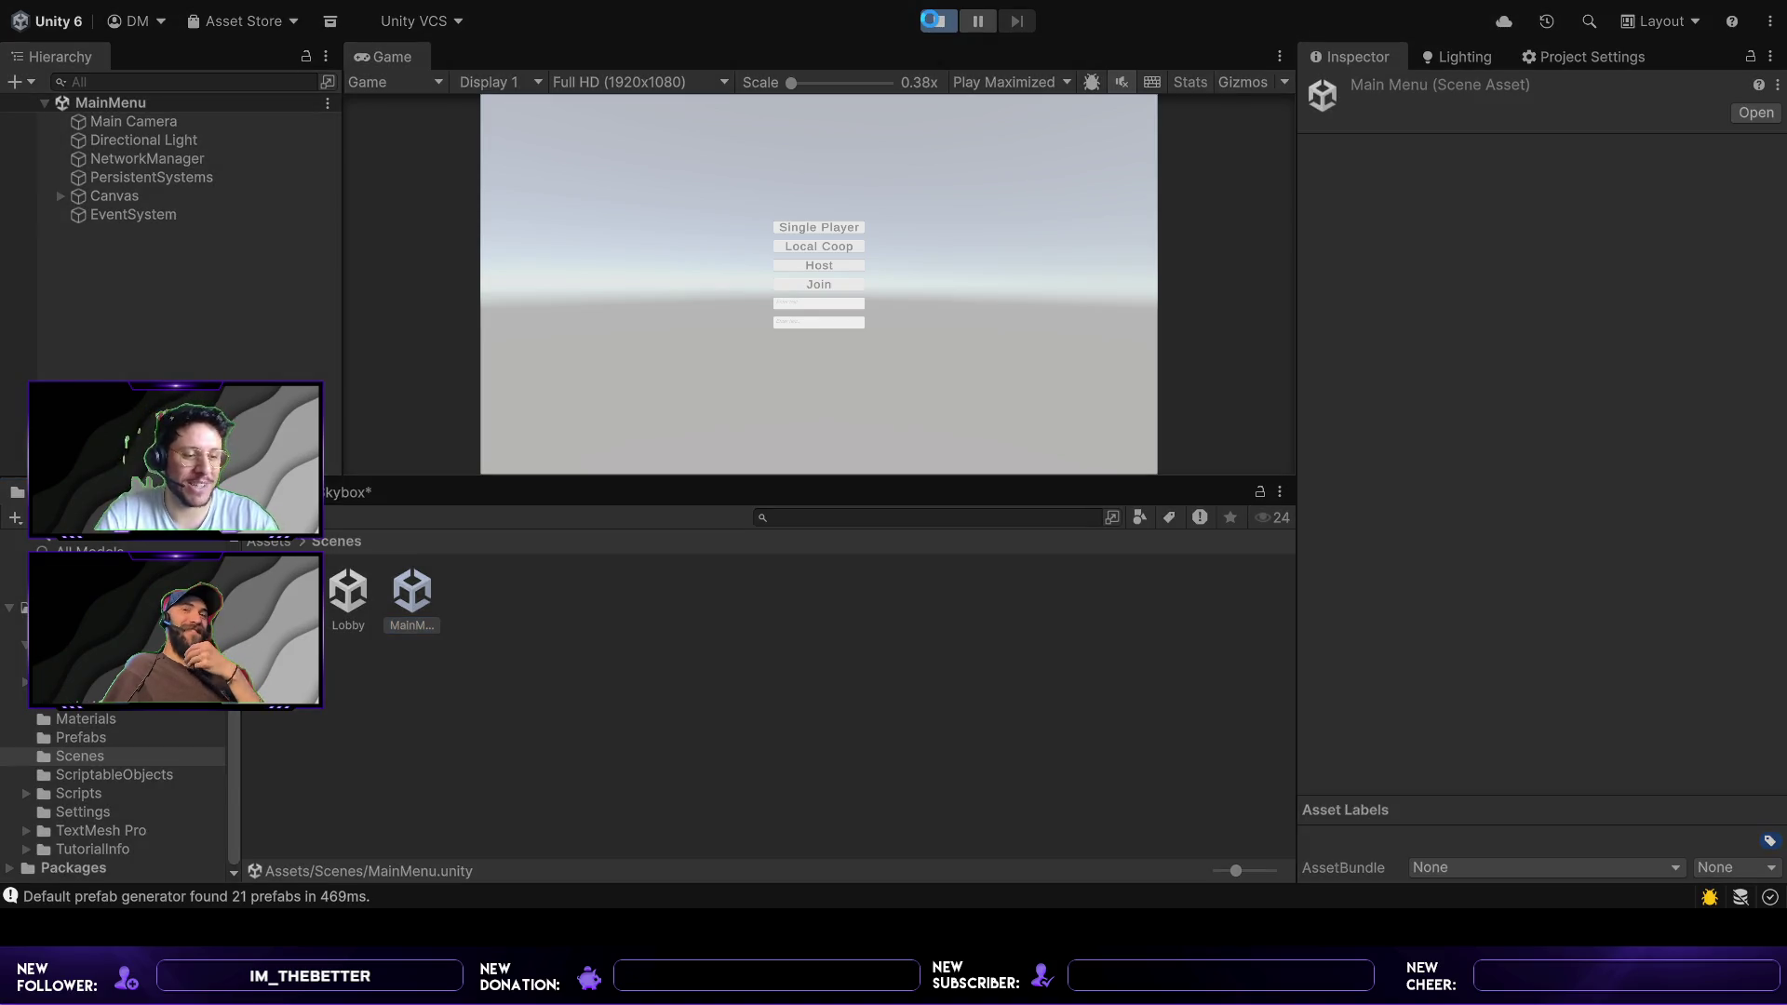
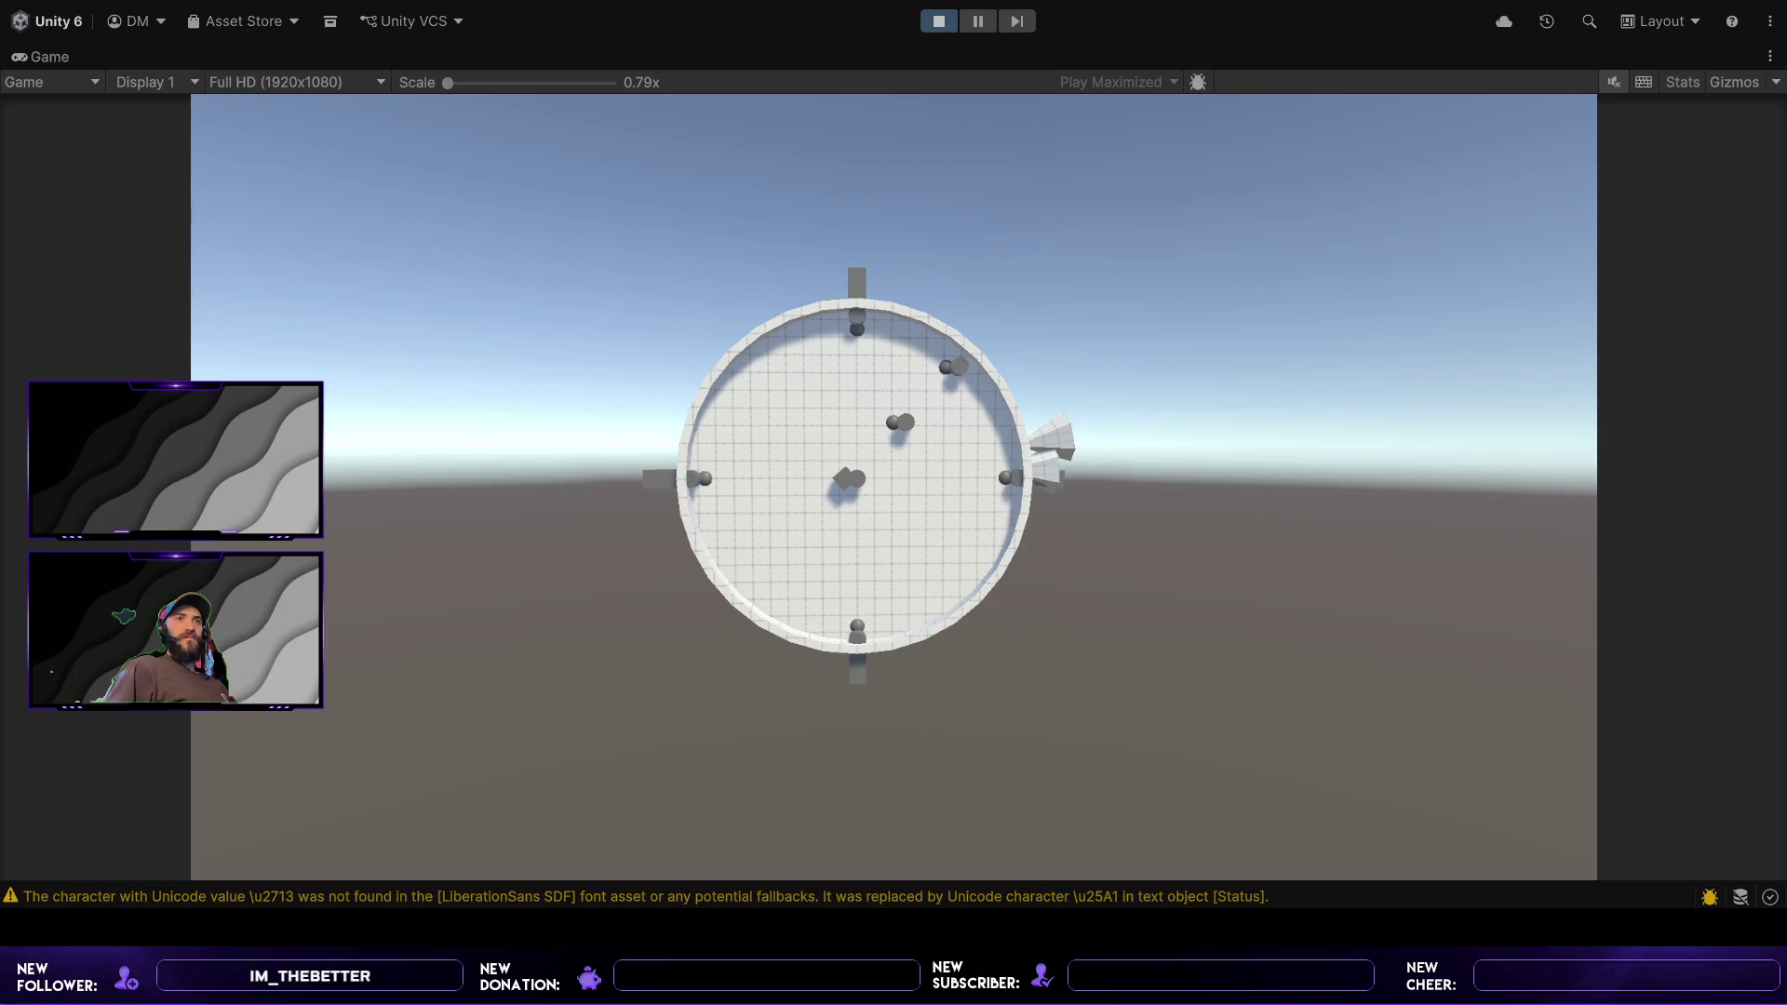
- Exit Play mode and deselect the MainMenu scene asset in the Project window
click(943, 26)
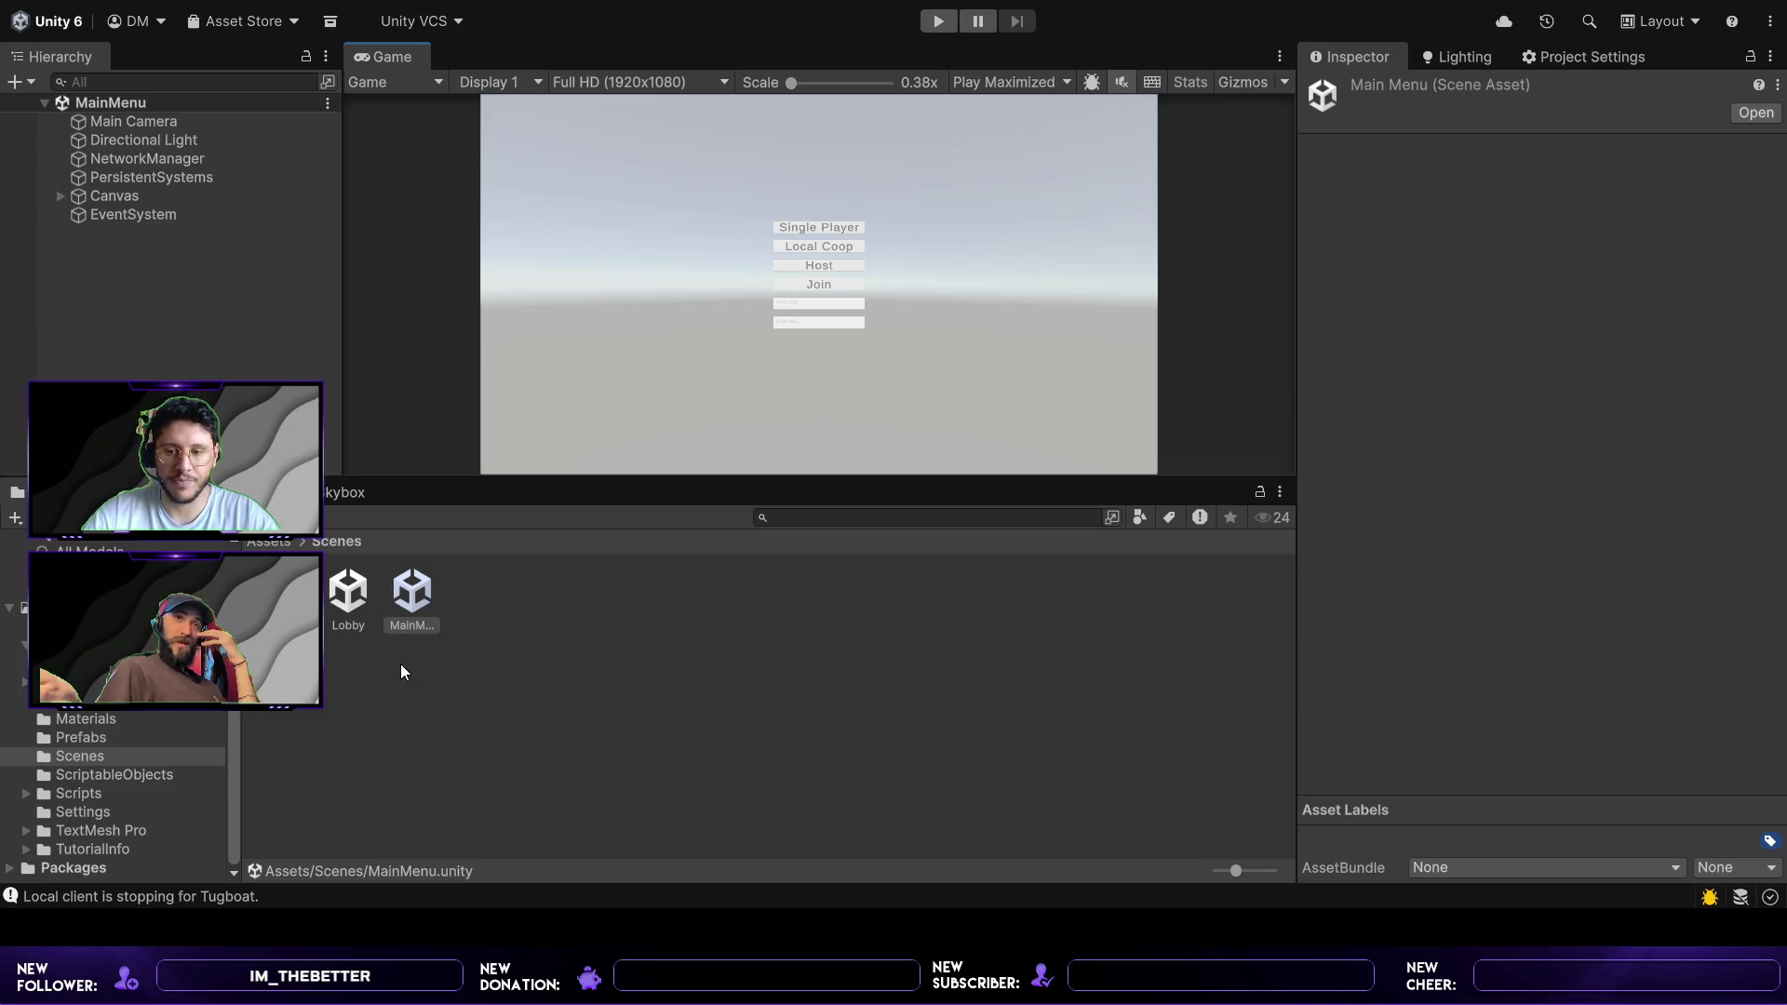
click(465, 722)
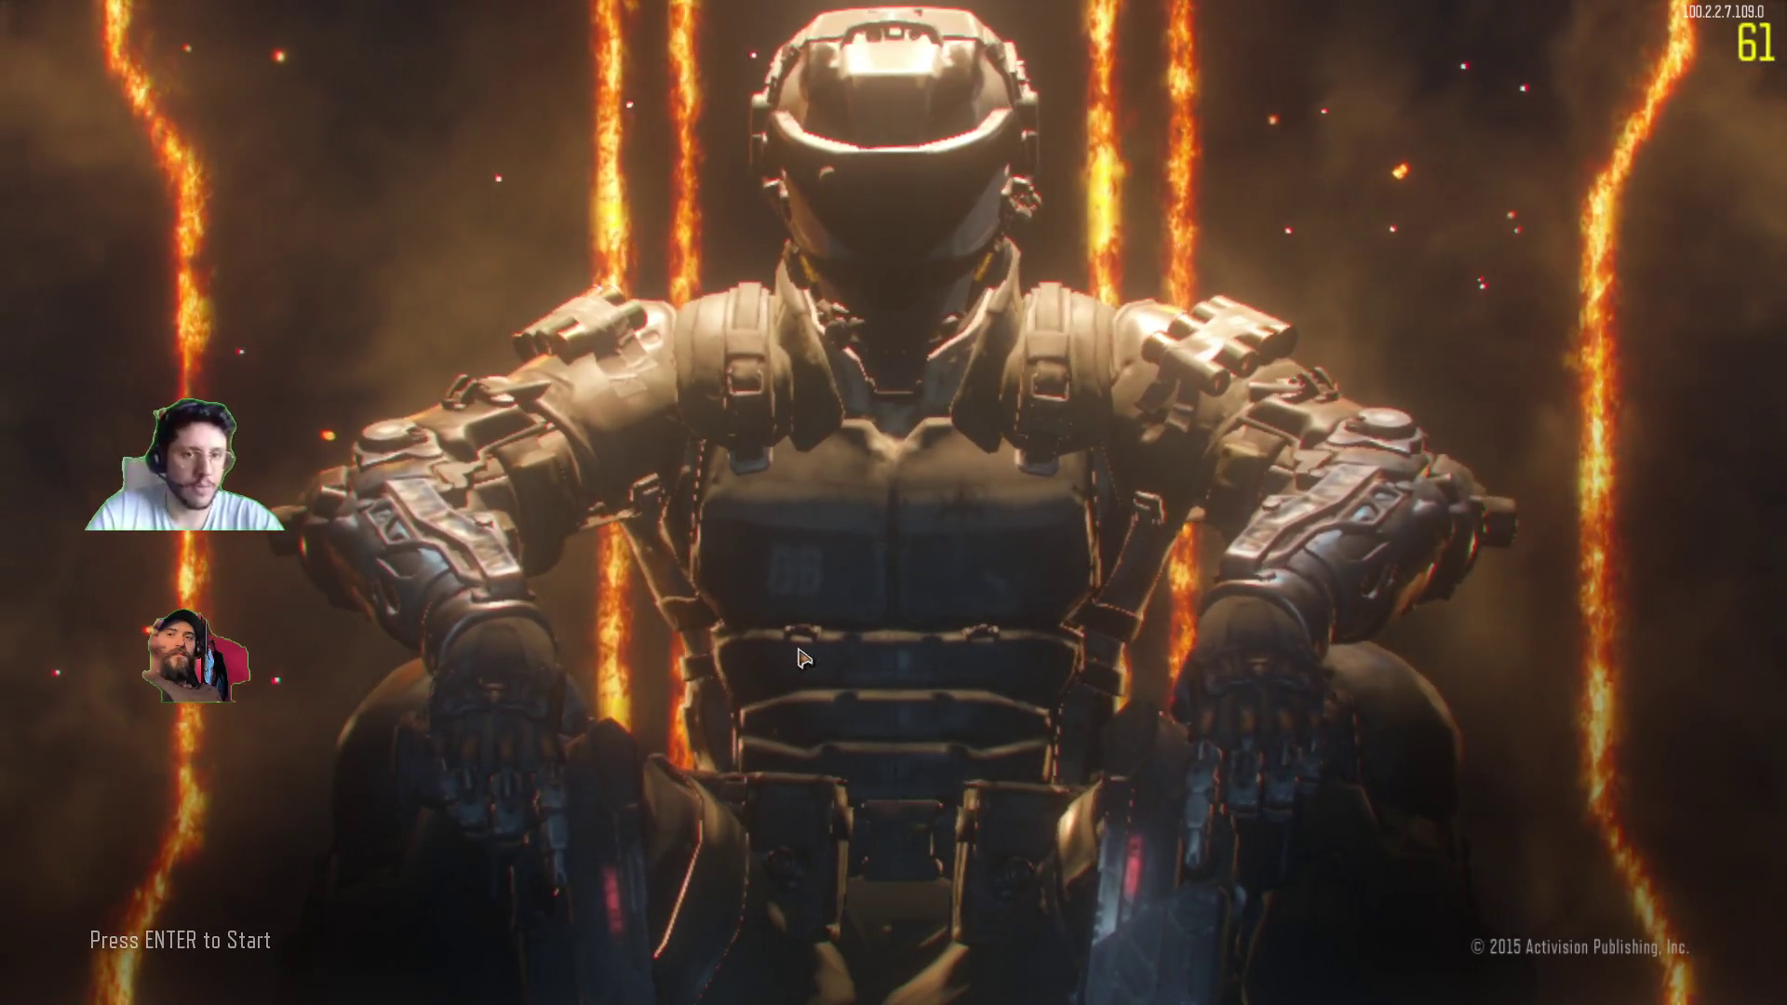
key(Return)
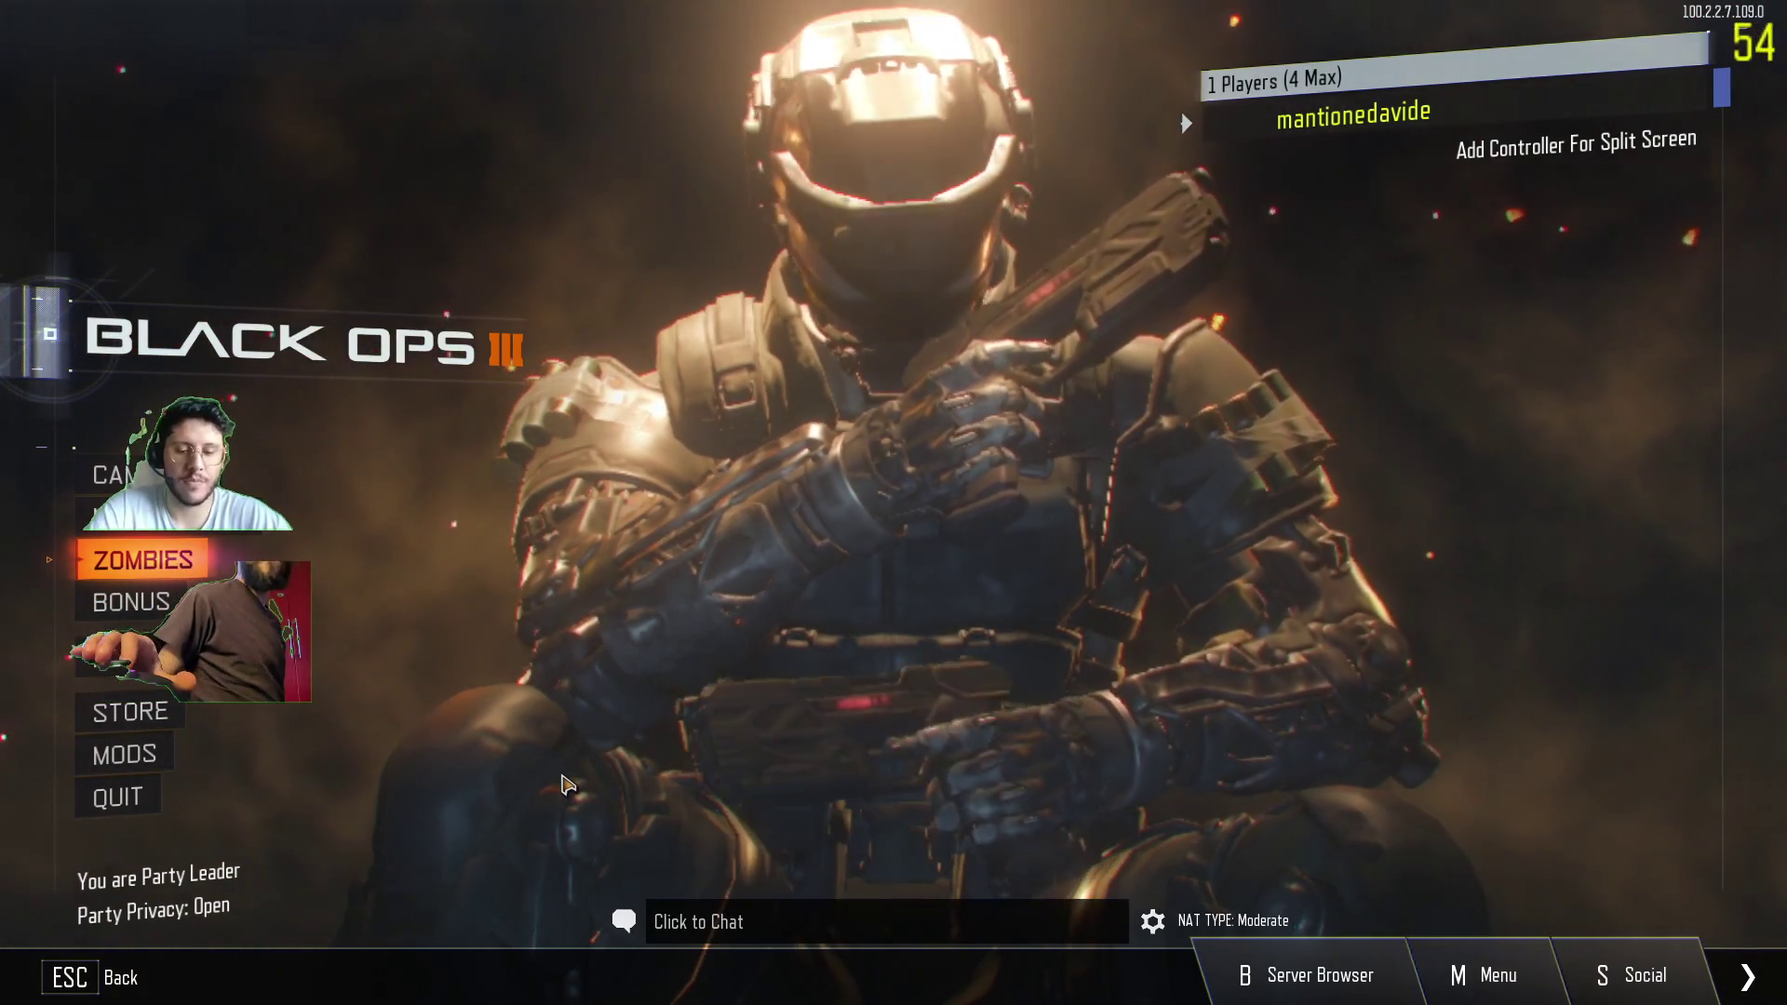
key(Down)
key(Down)
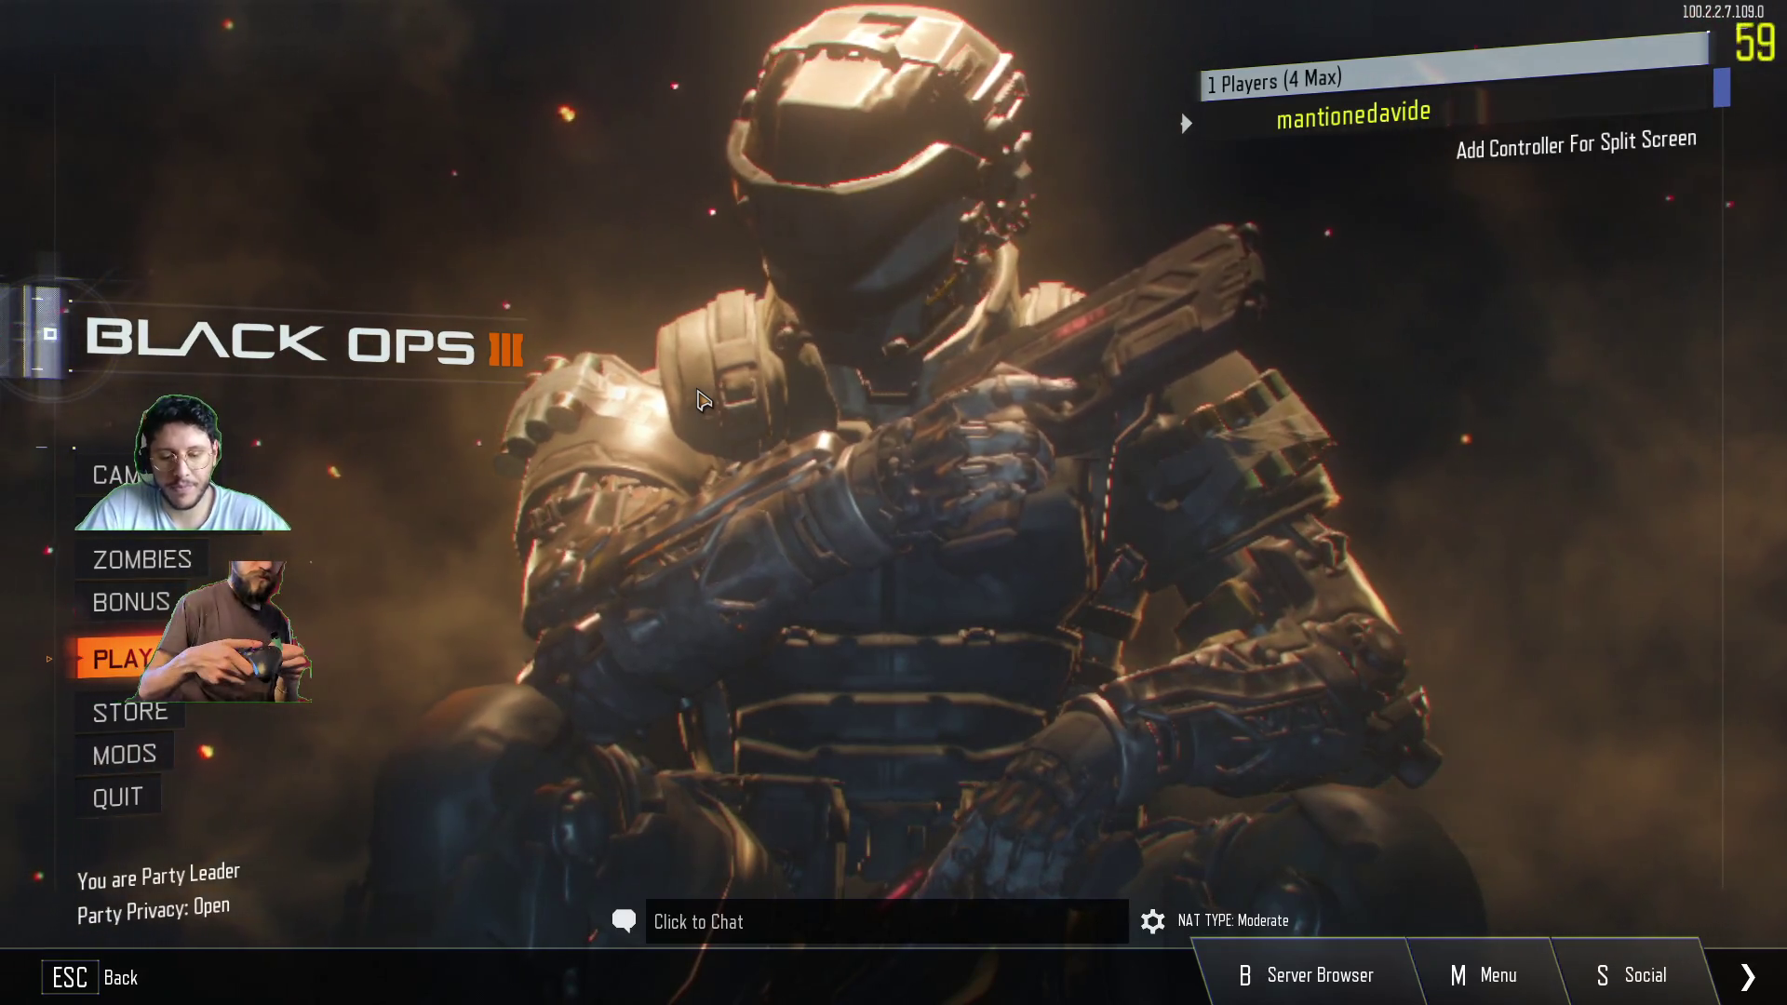
key(Down)
- Navigate the main menu options until the server-disconnection error appears
key(Up)
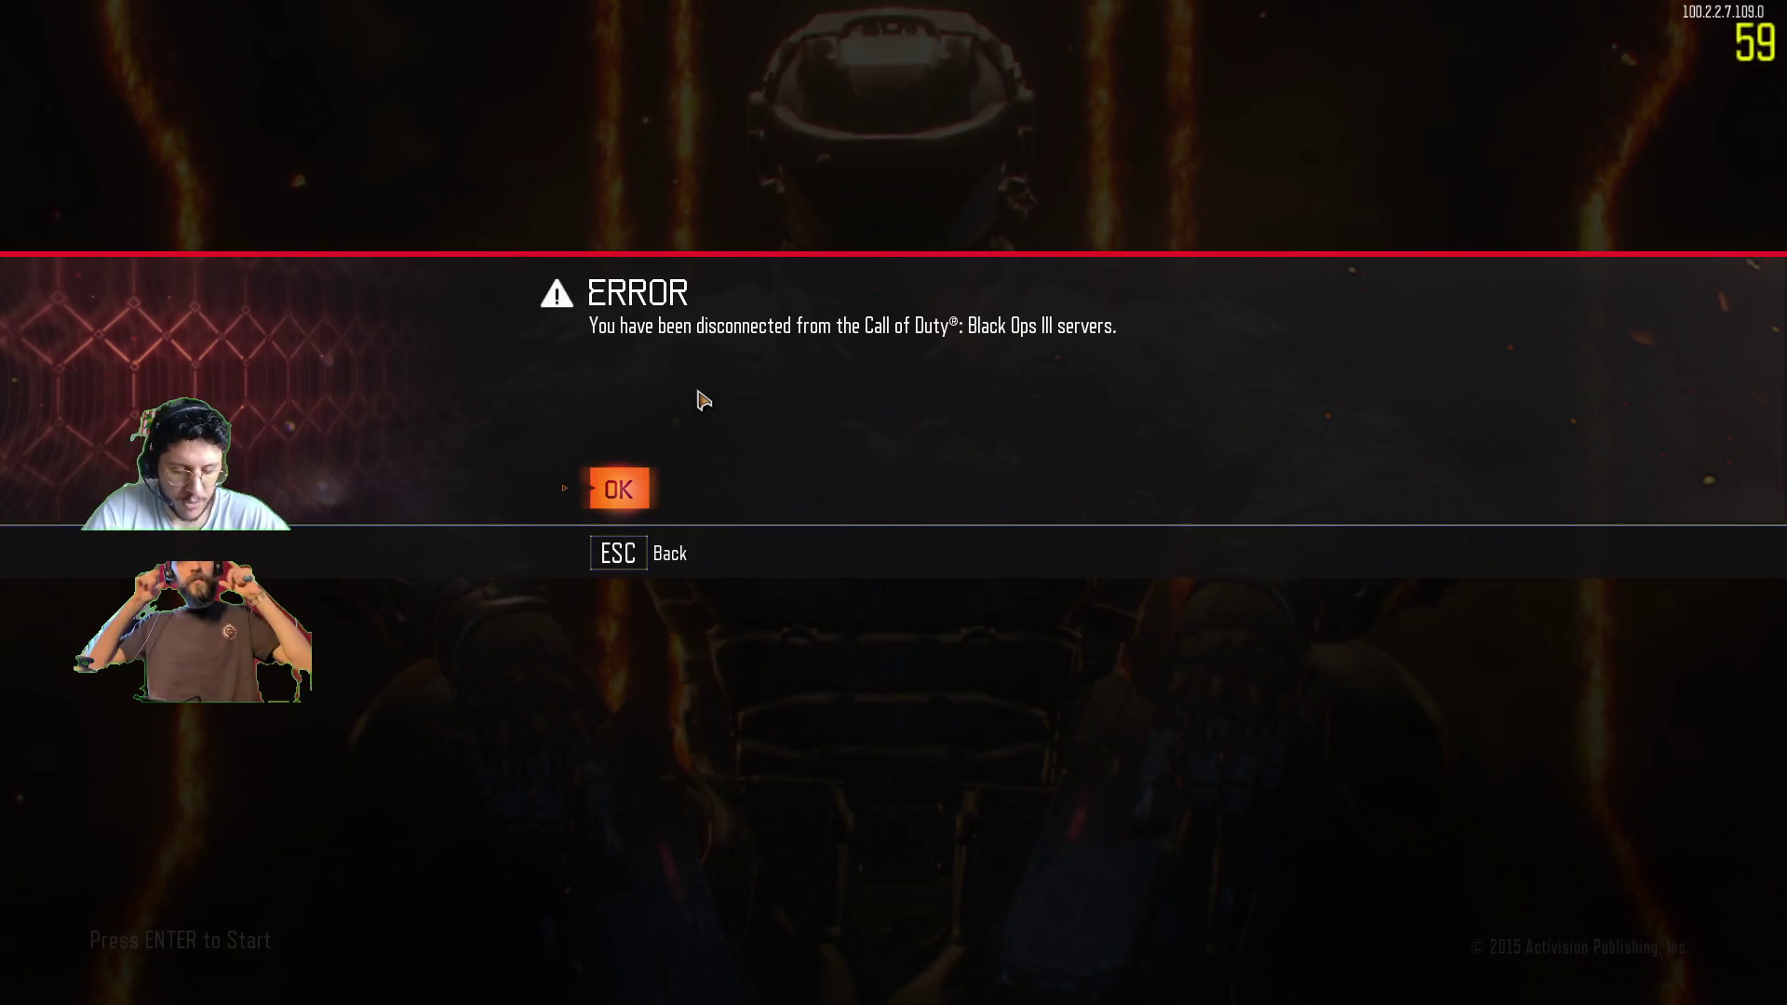
- Dismiss the disconnection error and go from the start screen to the main menu
key(Return)
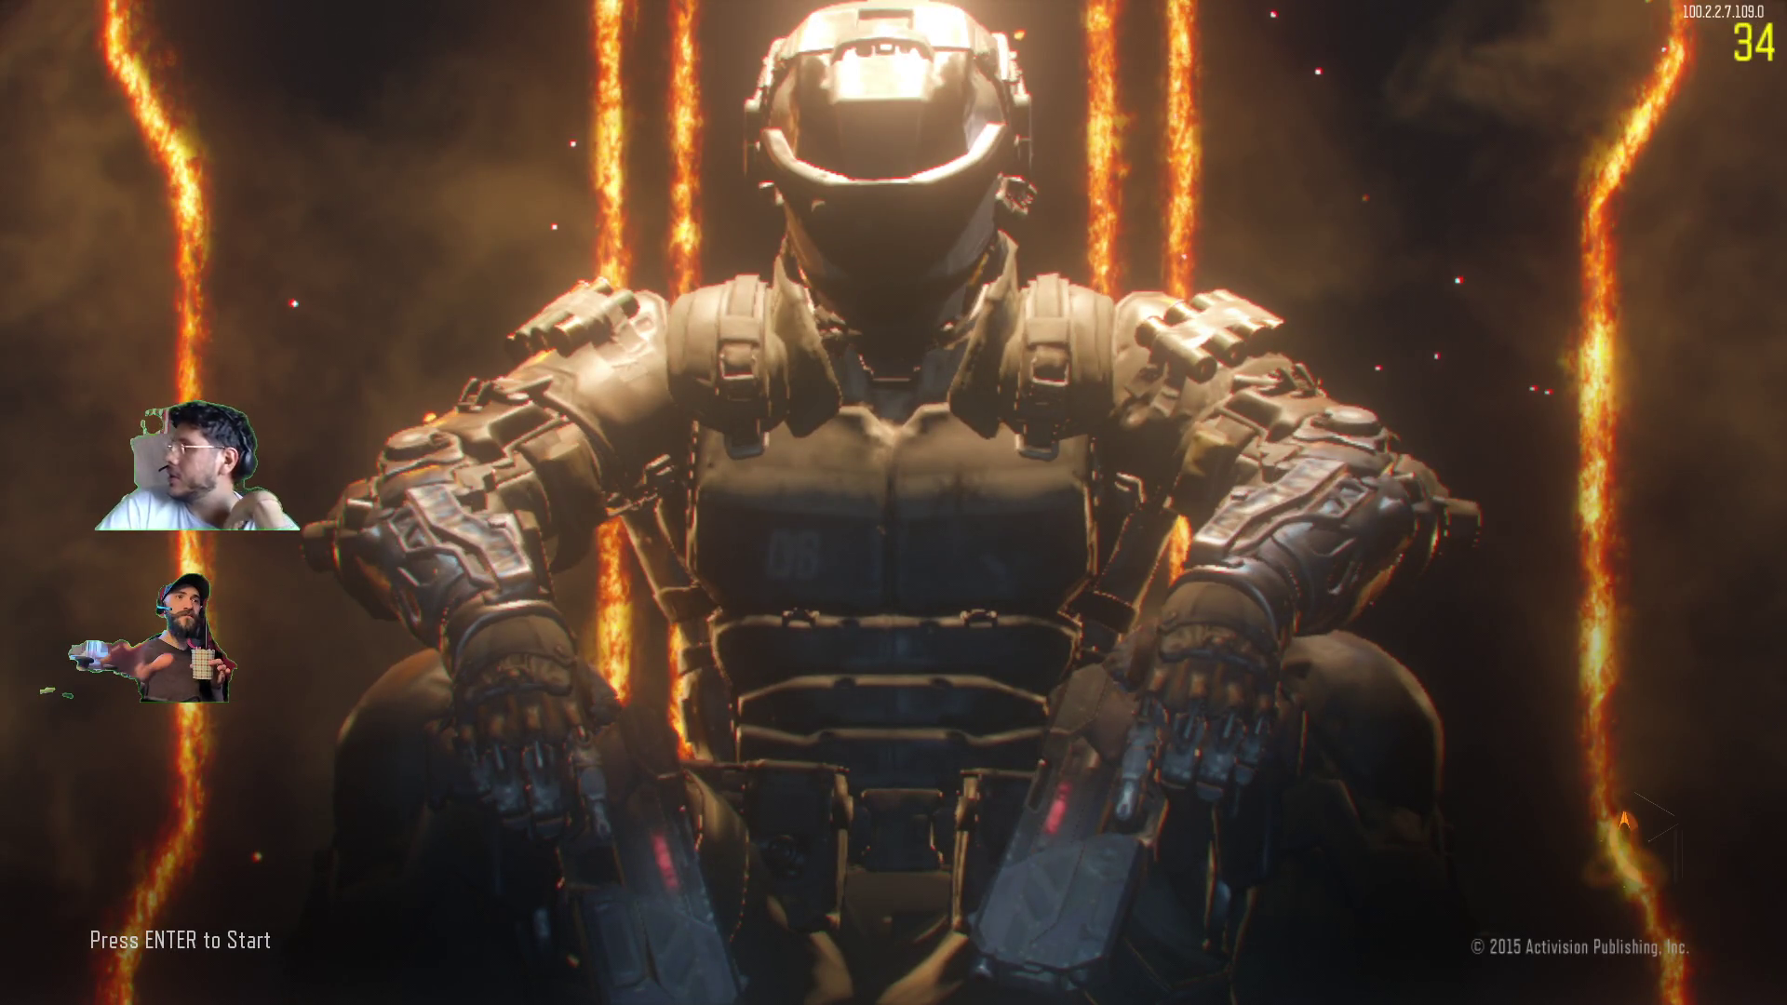
key(Return)
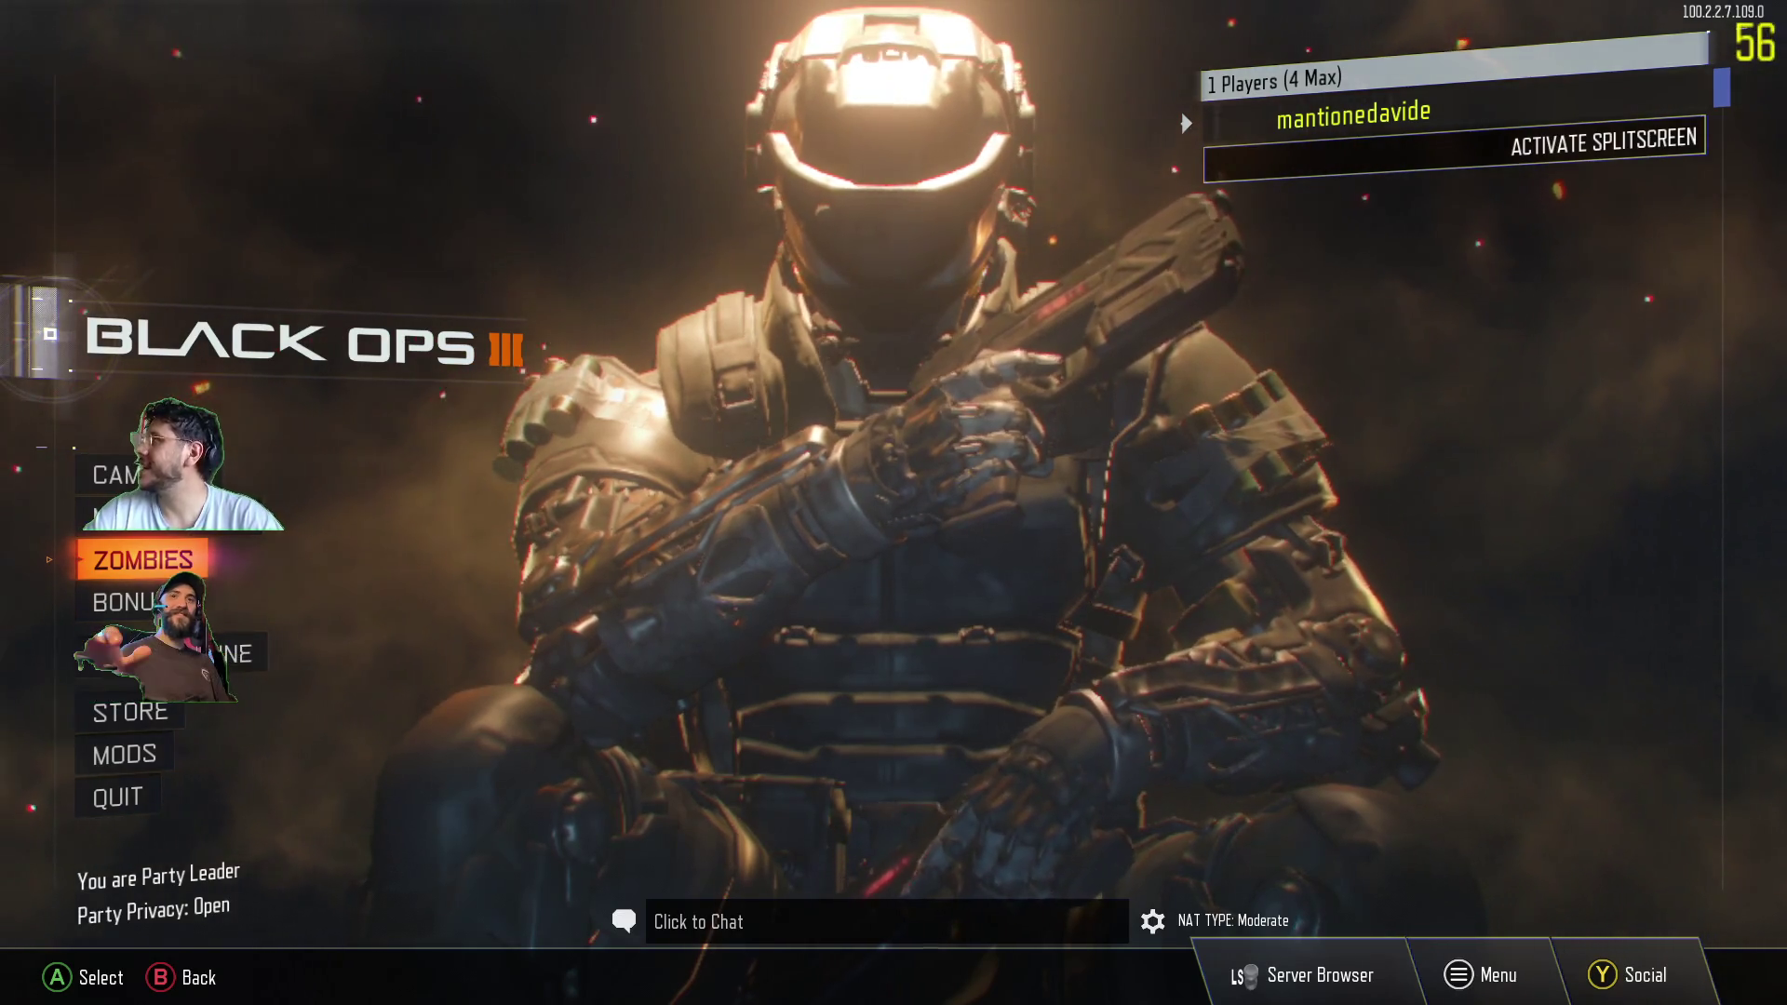
- View the online friend's Player Details from the Friends tab, then close the Social screen
key(y)
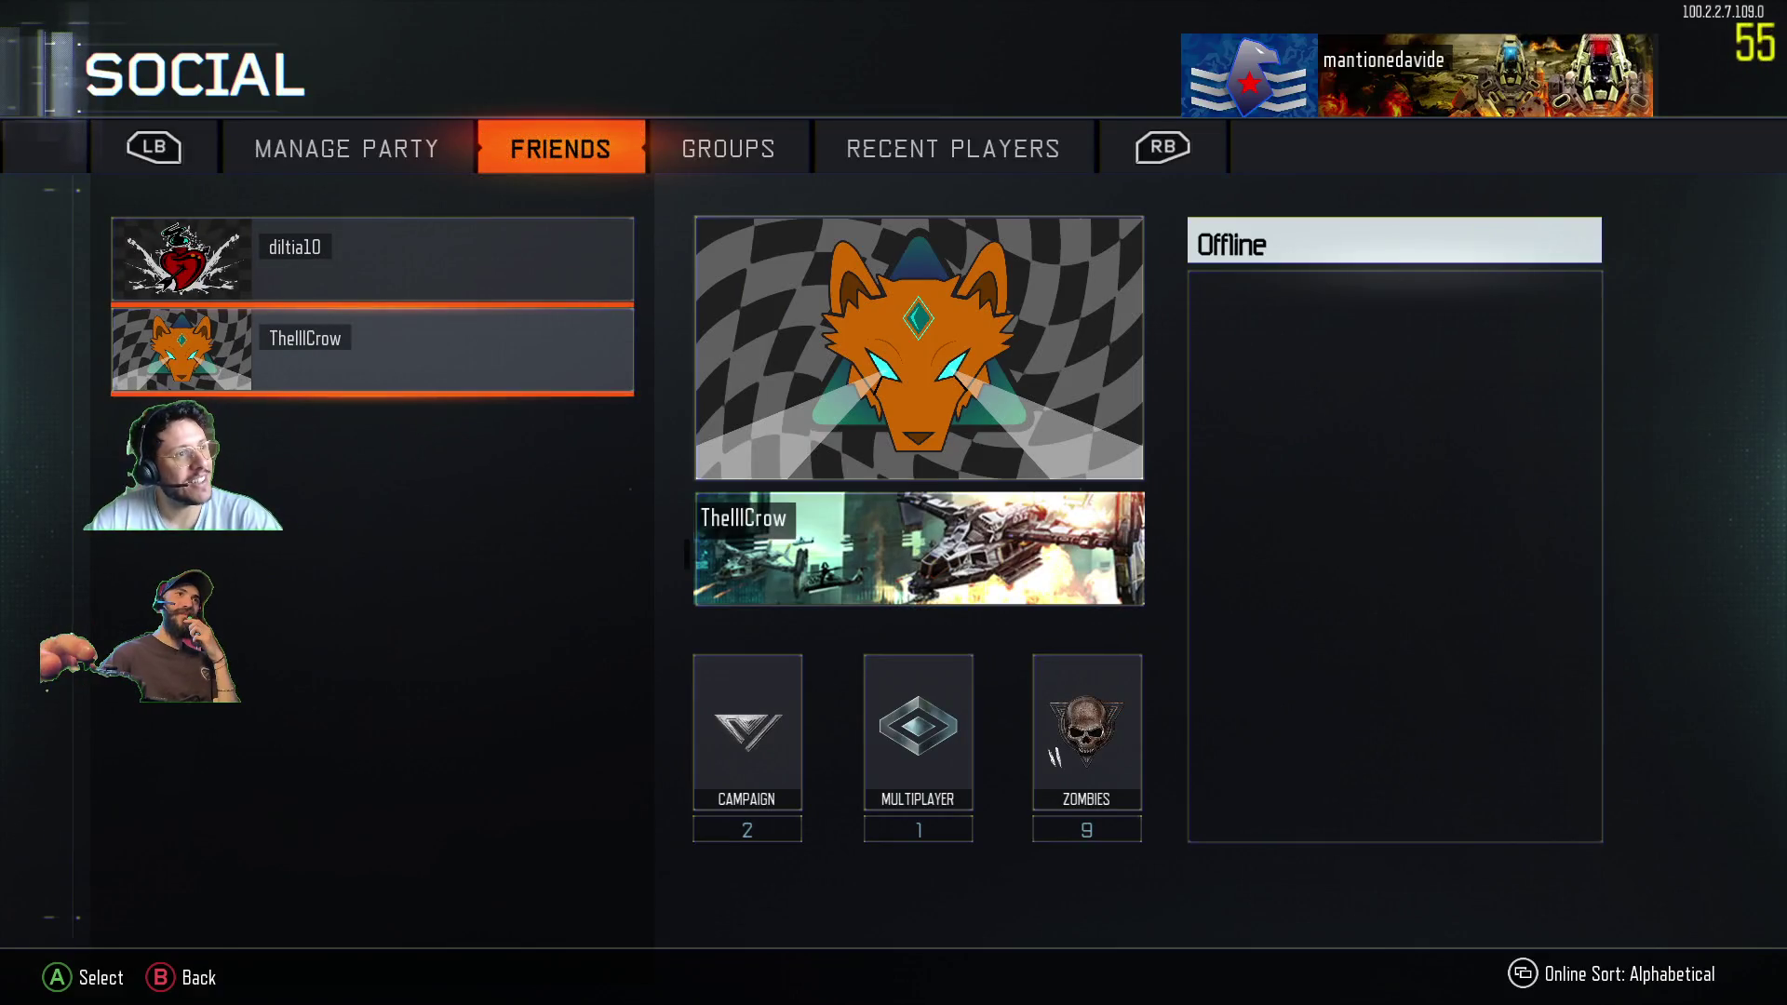
click(372, 259)
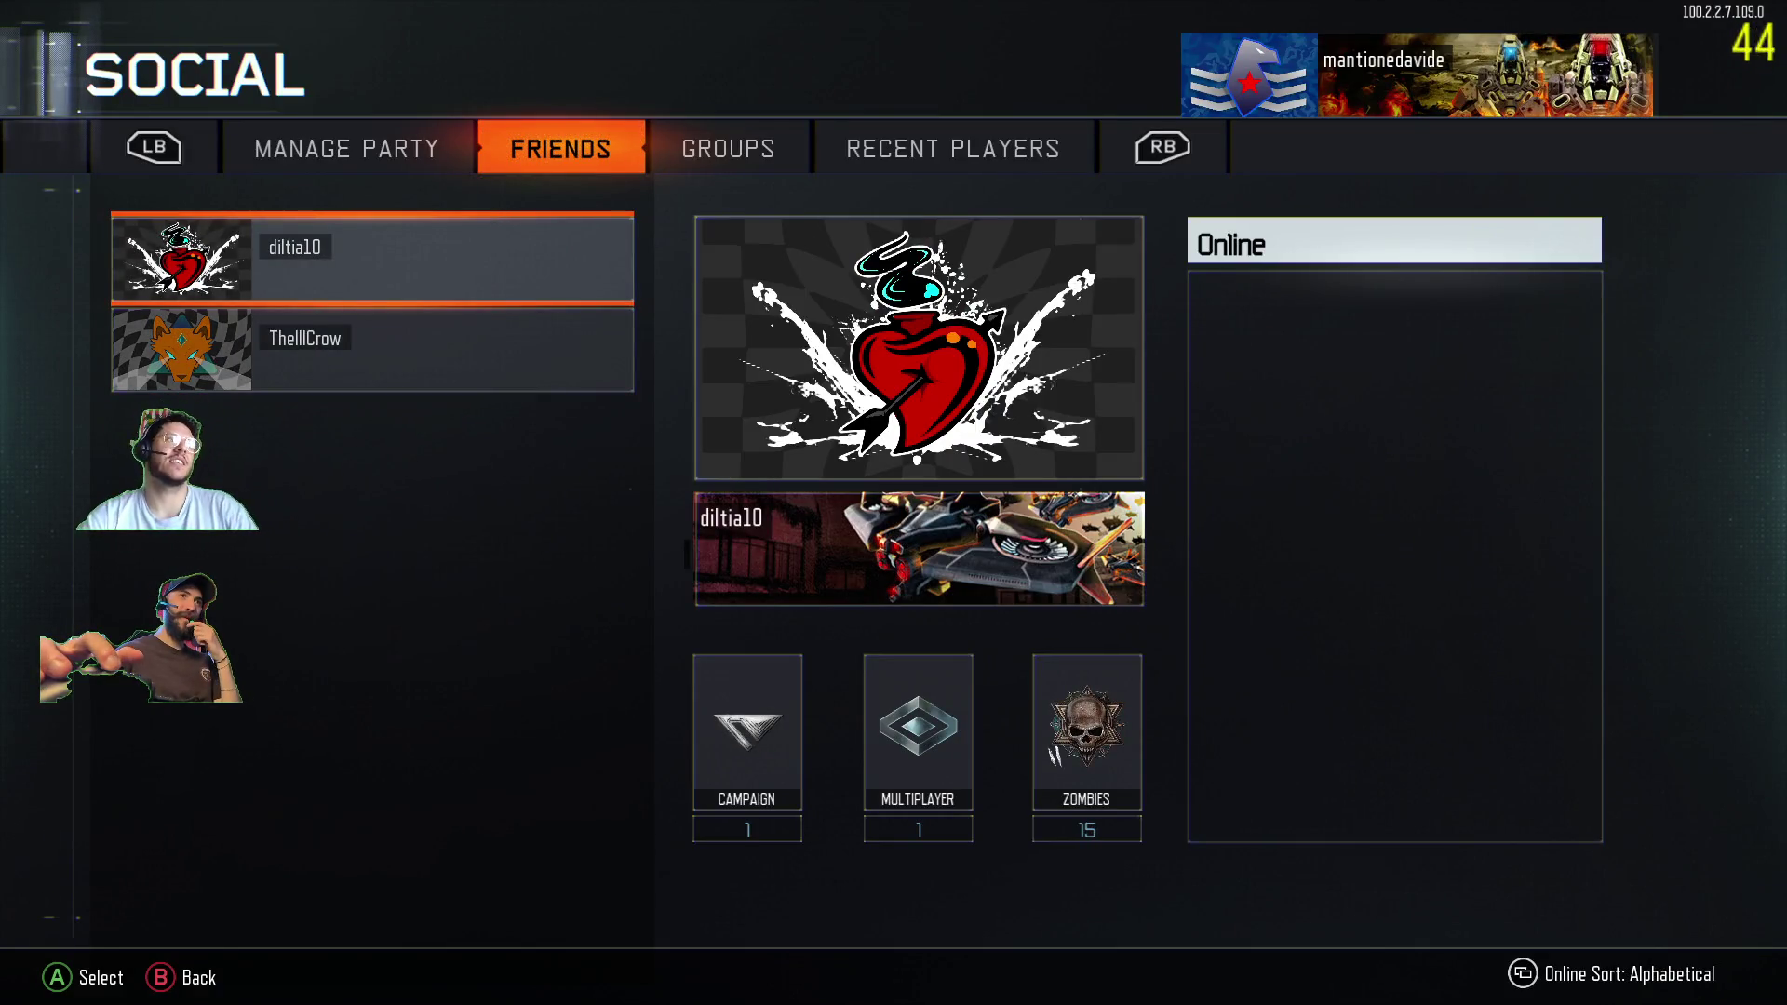
key(Return)
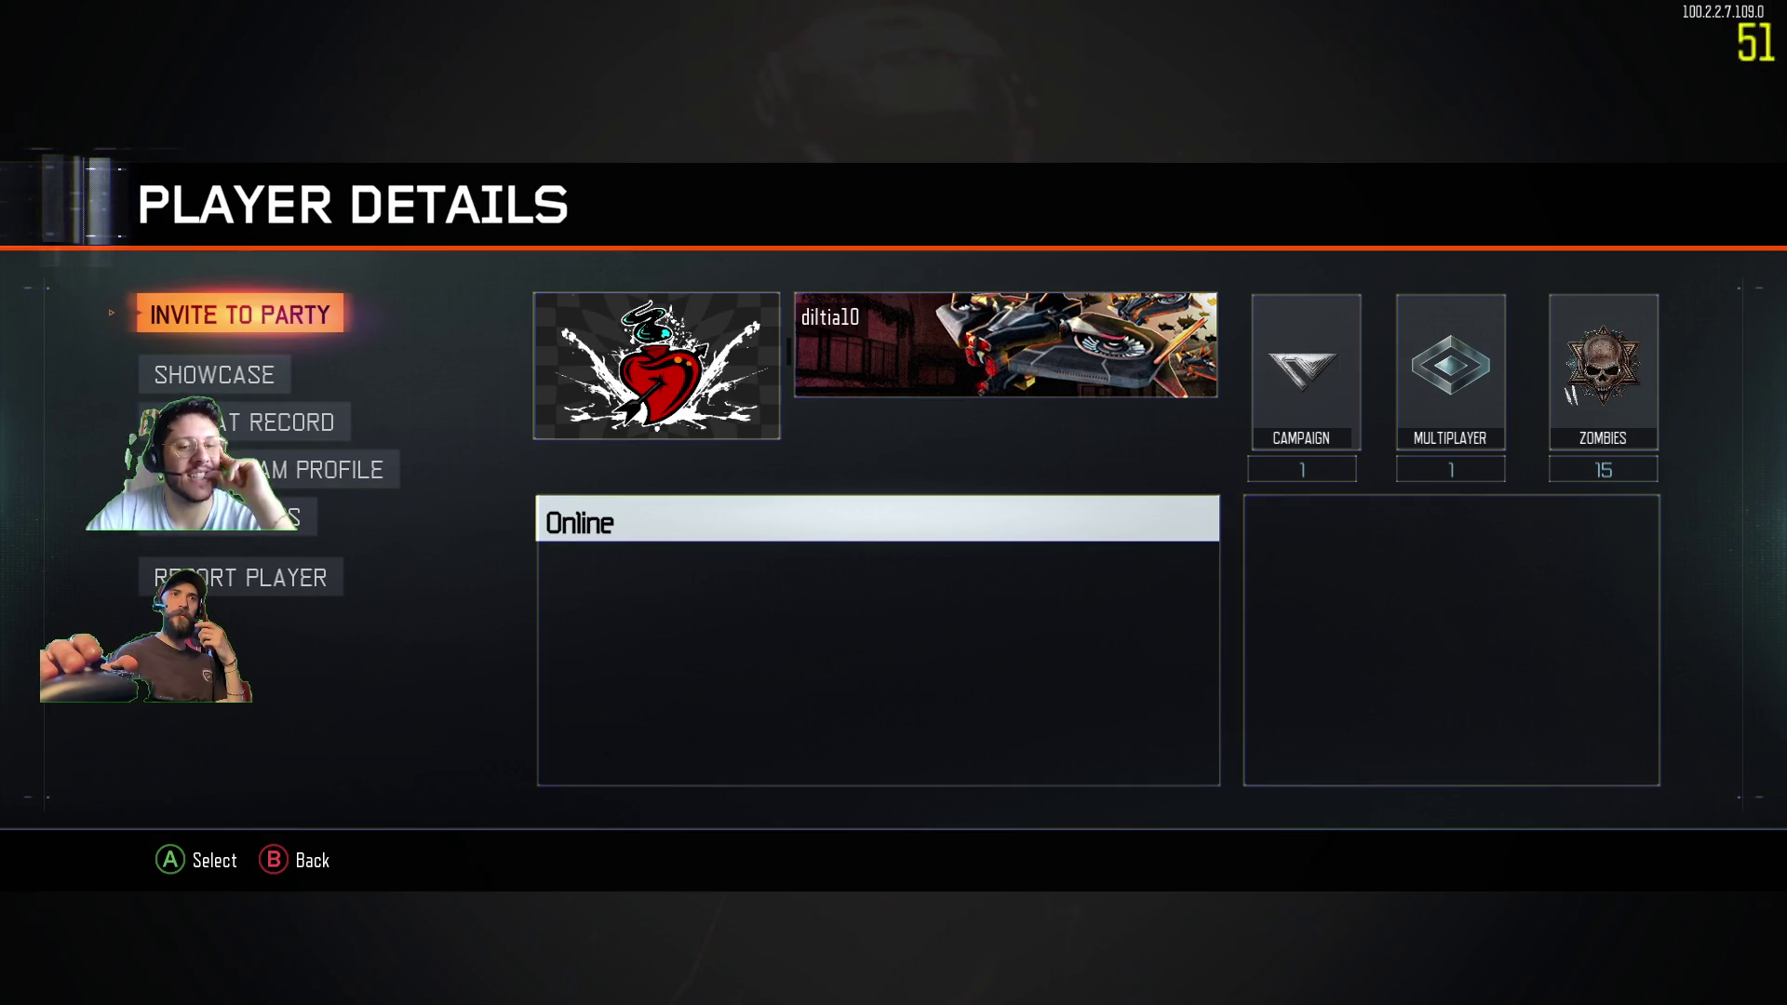
key(Escape)
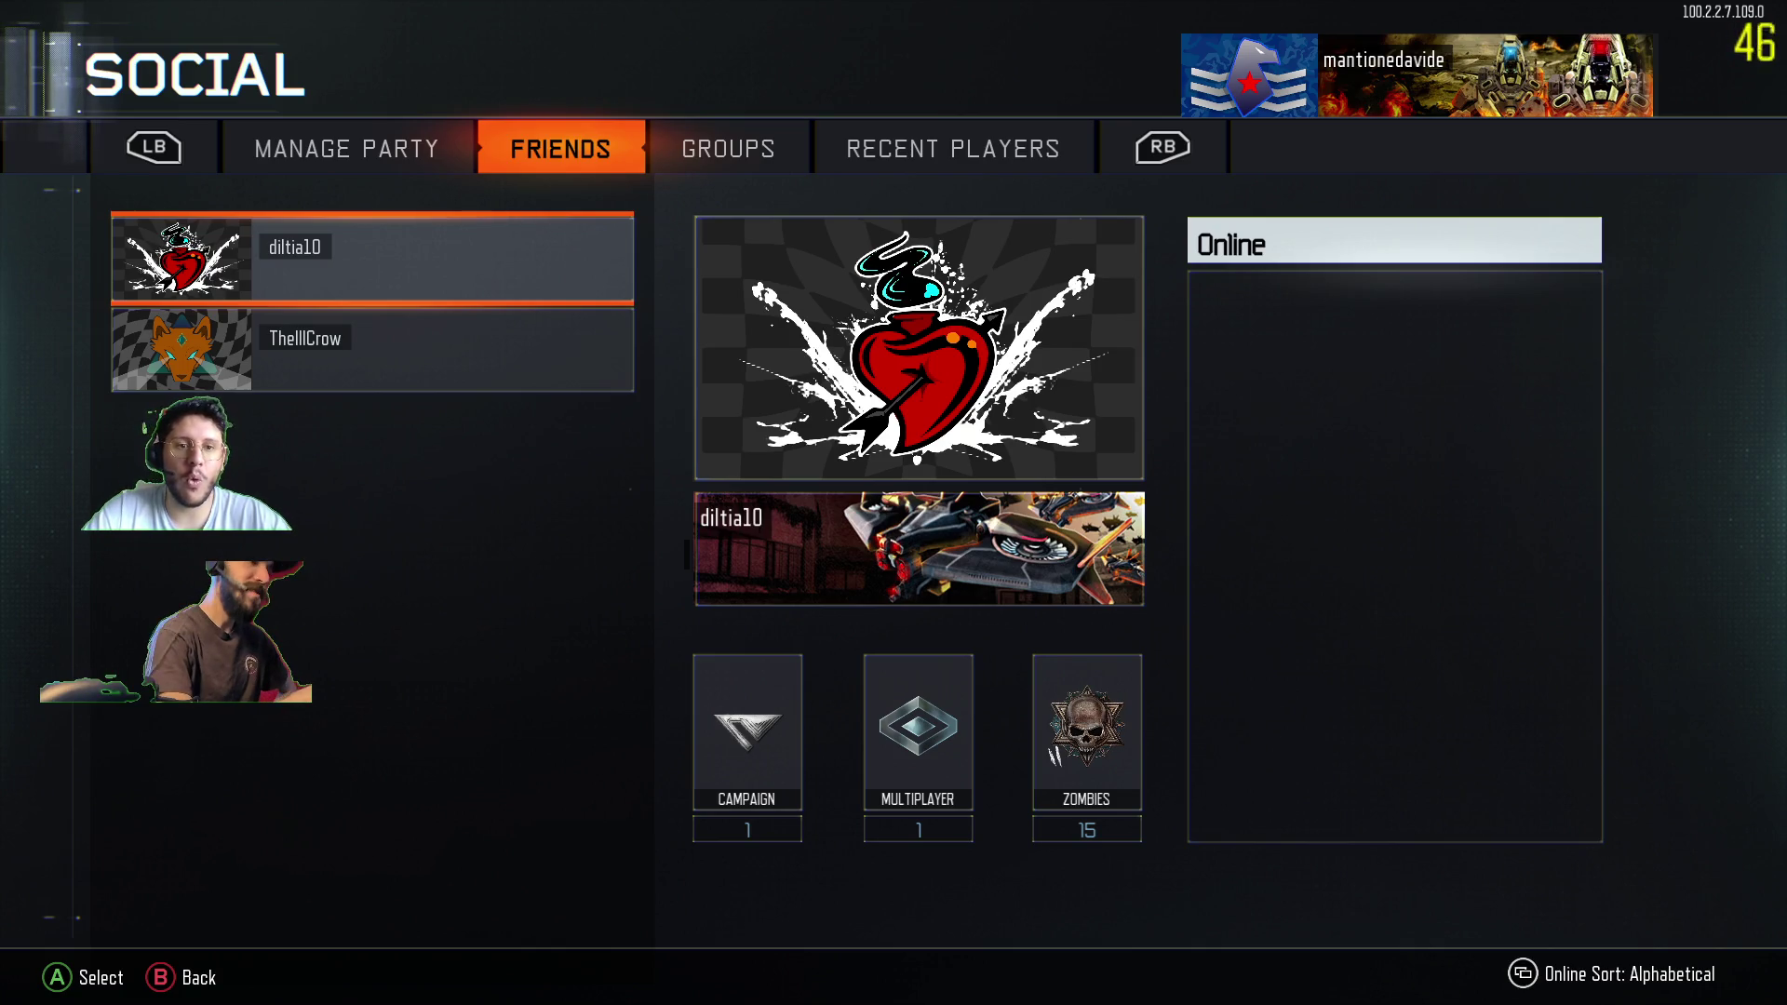
key(Escape)
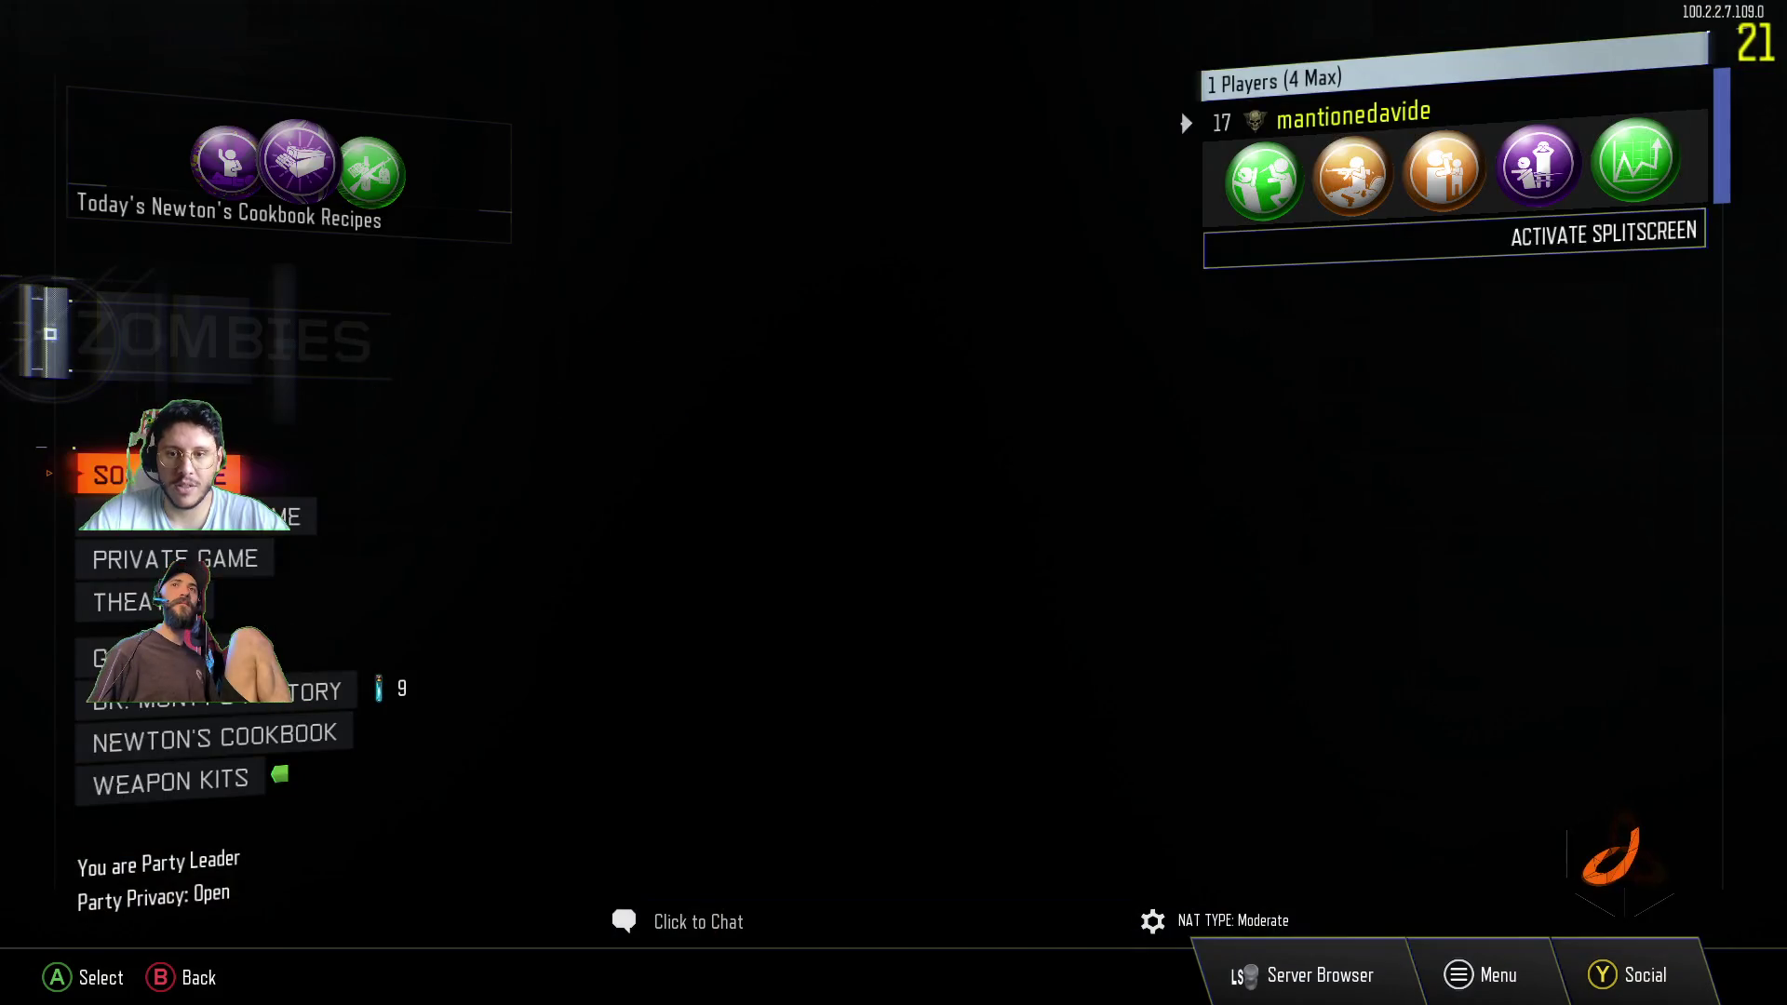
- Inspect the GobbleGum pack setup, keeping Pacchetto 1 as the equipped pack
key(Down)
key(Down)
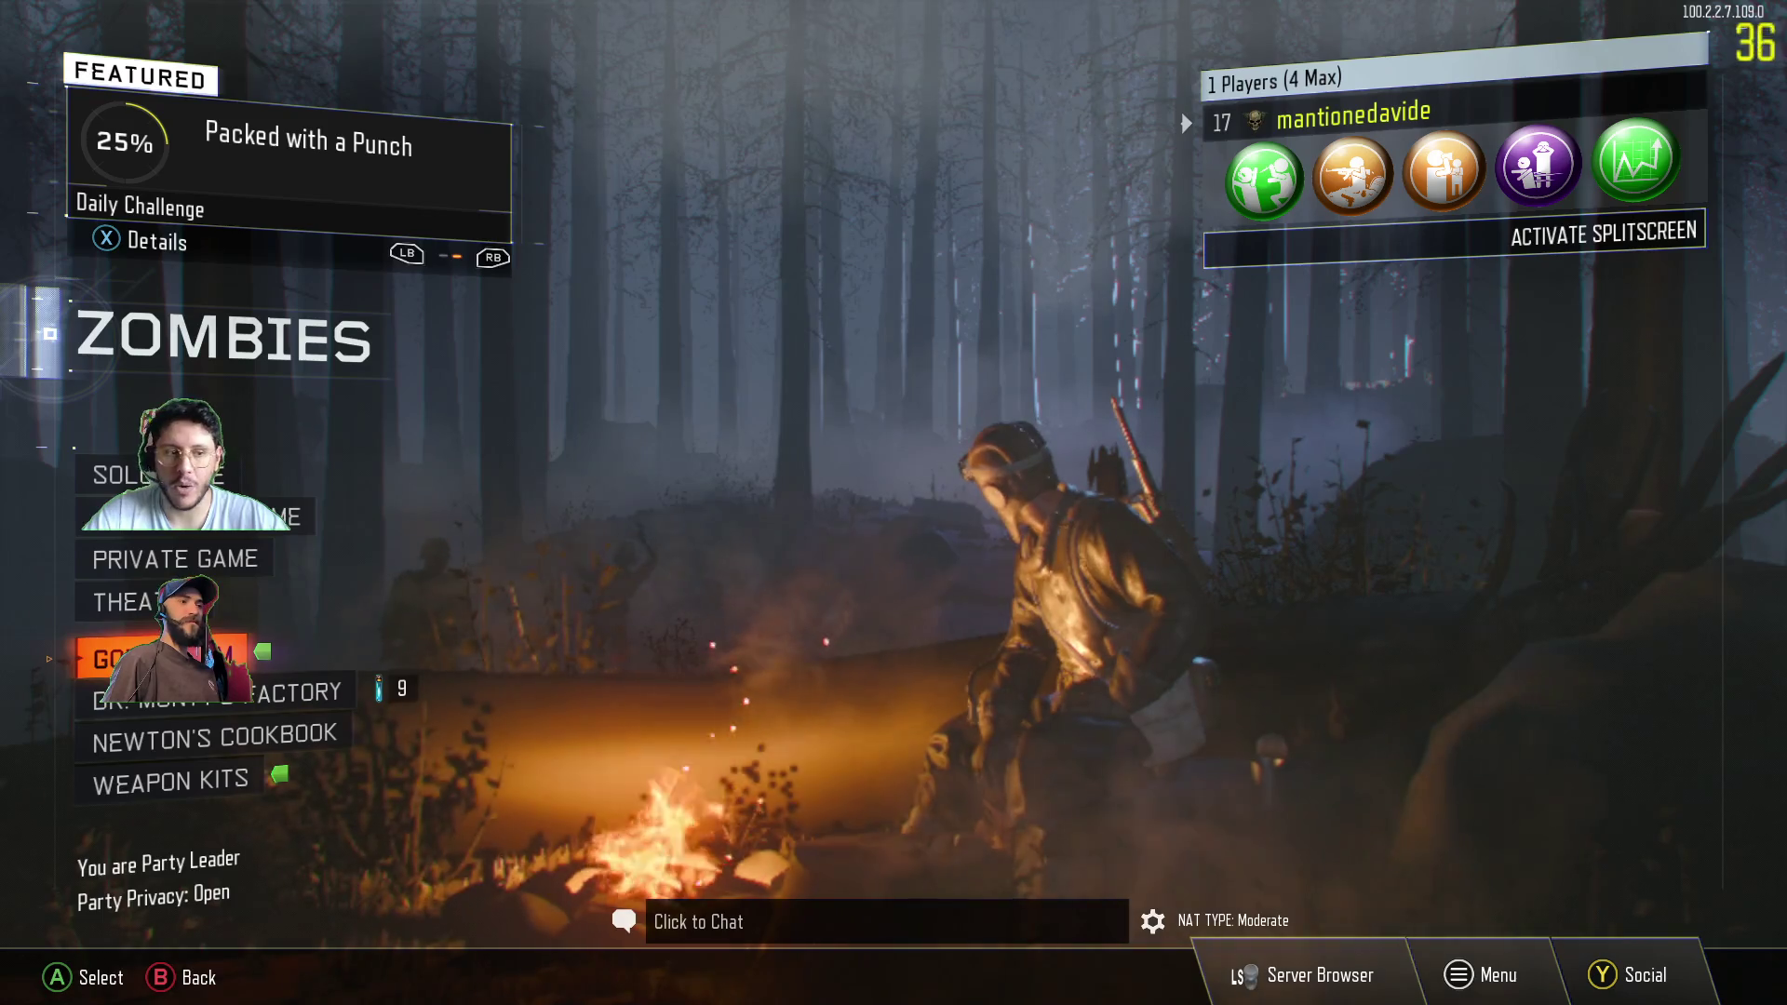
key(Return)
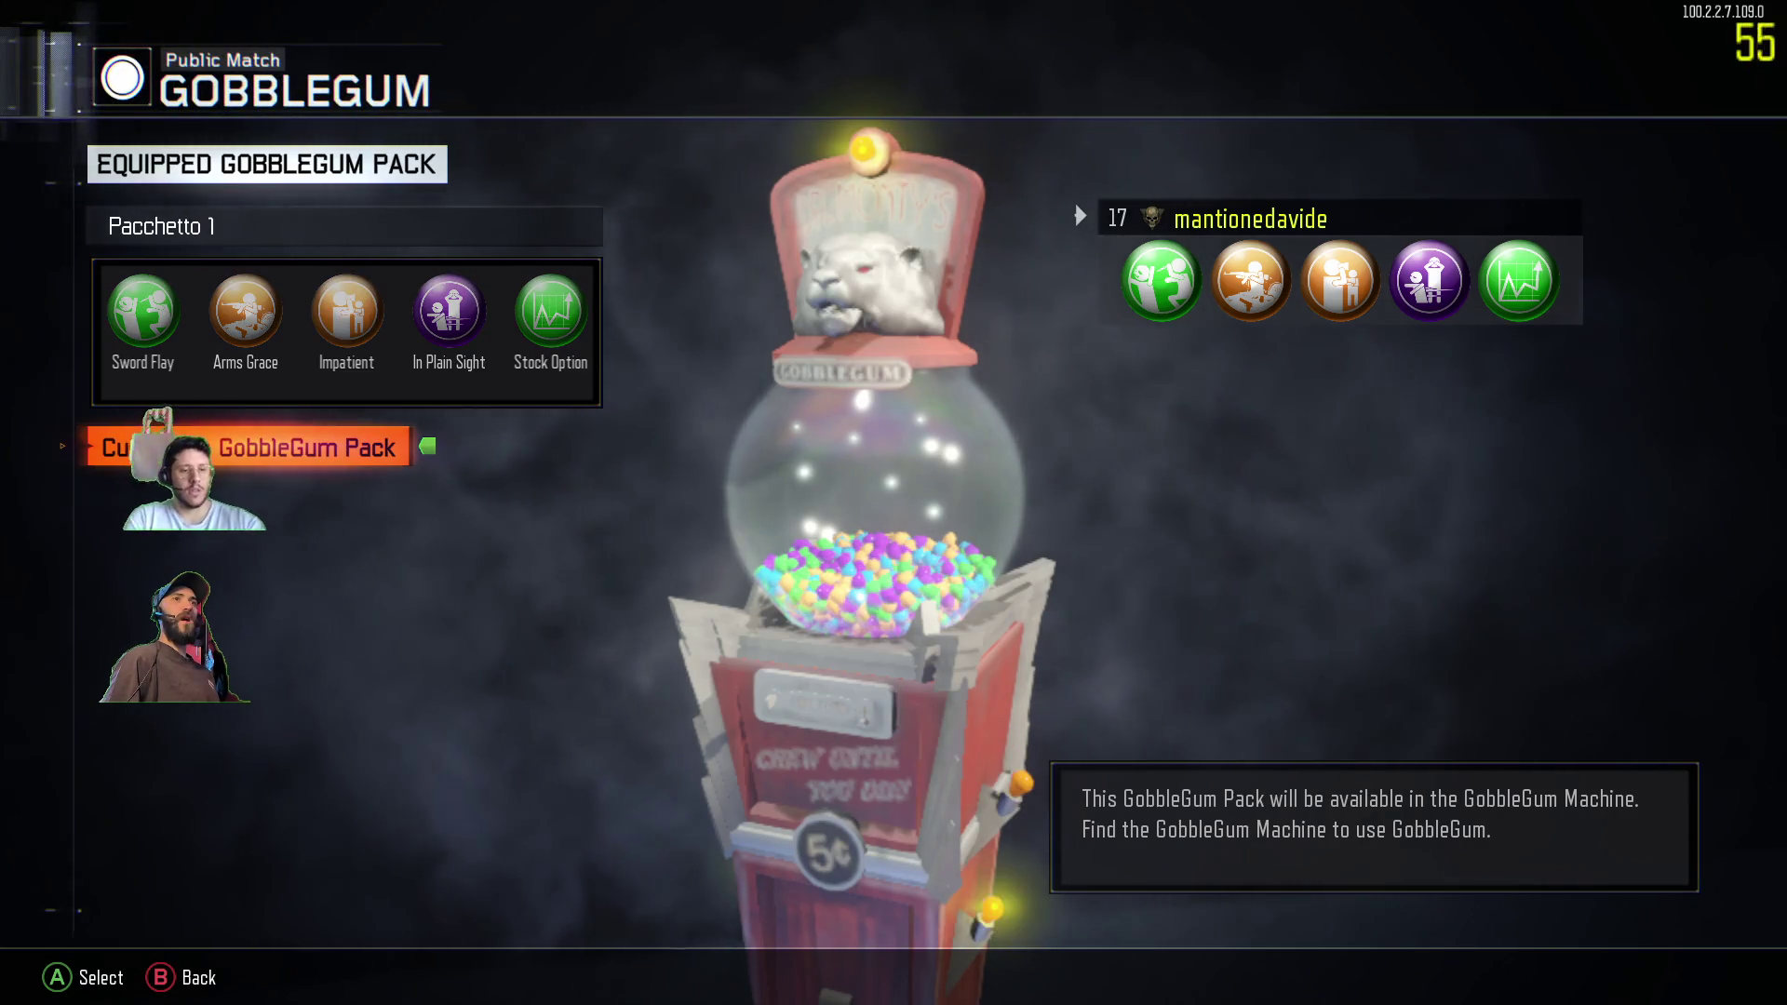
key(Return)
key(Escape)
key(Up)
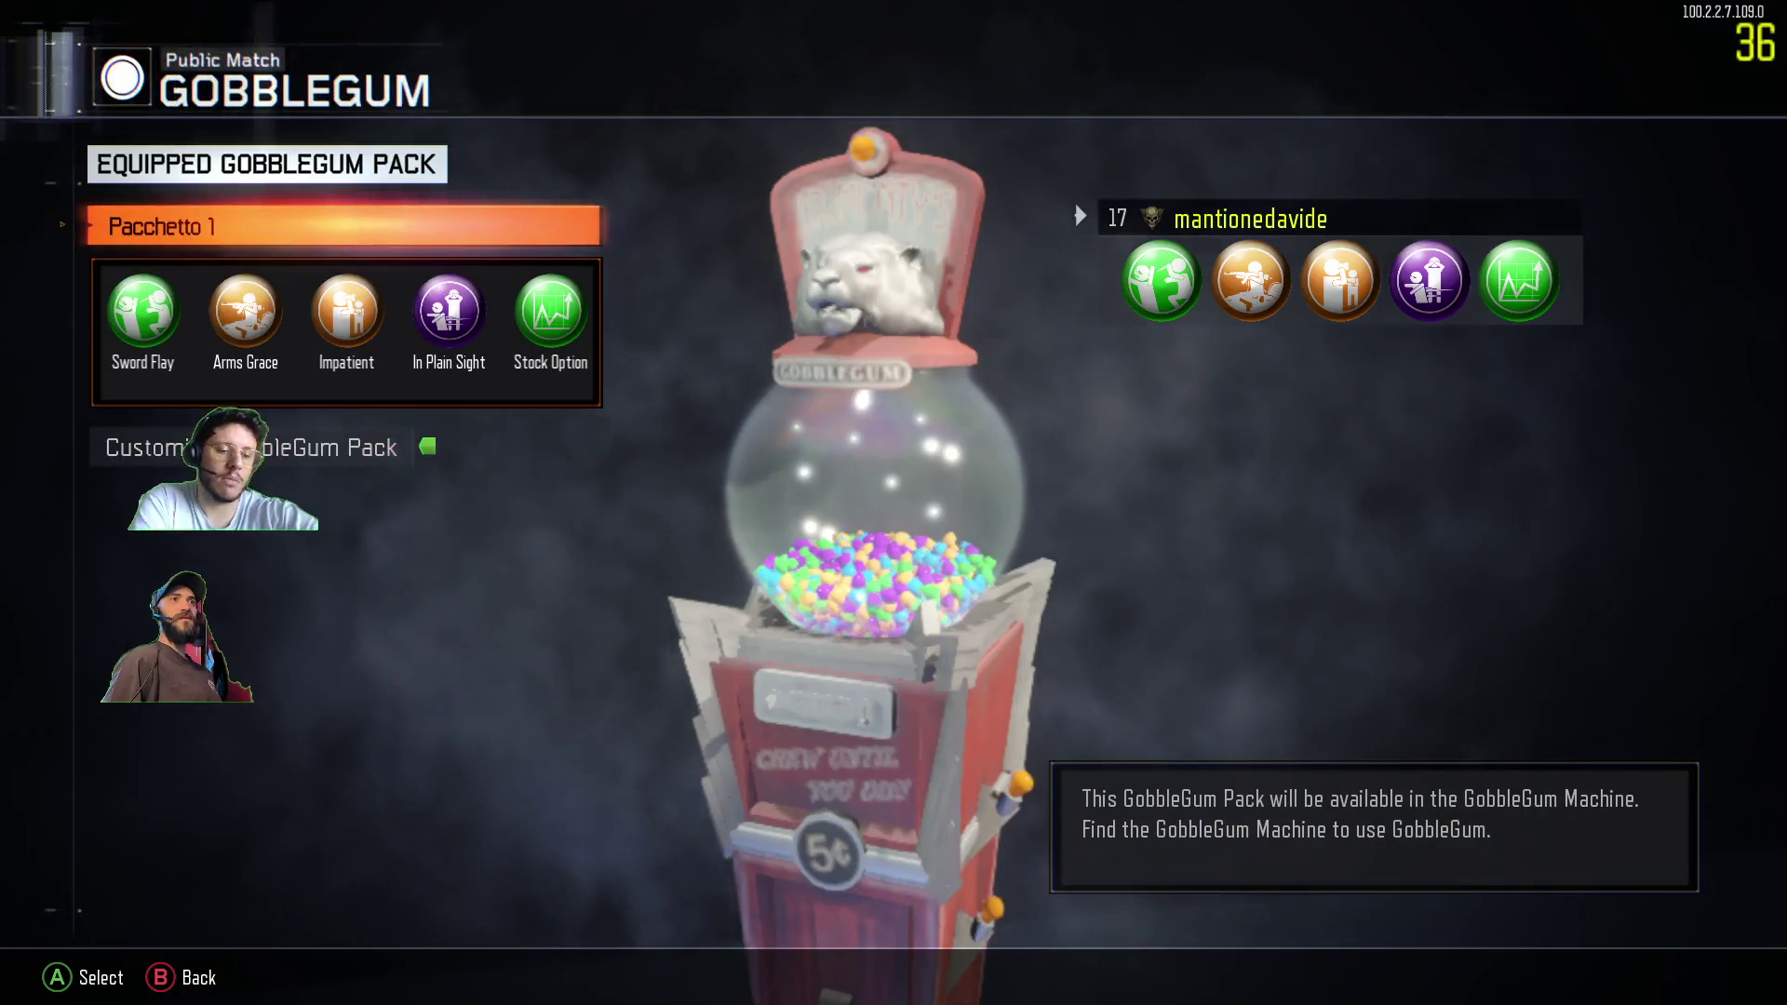
key(Return)
key(Escape)
- Browse Pacchetto 1's customization and MEGA gum choices without changing anything
key(Down)
key(Return)
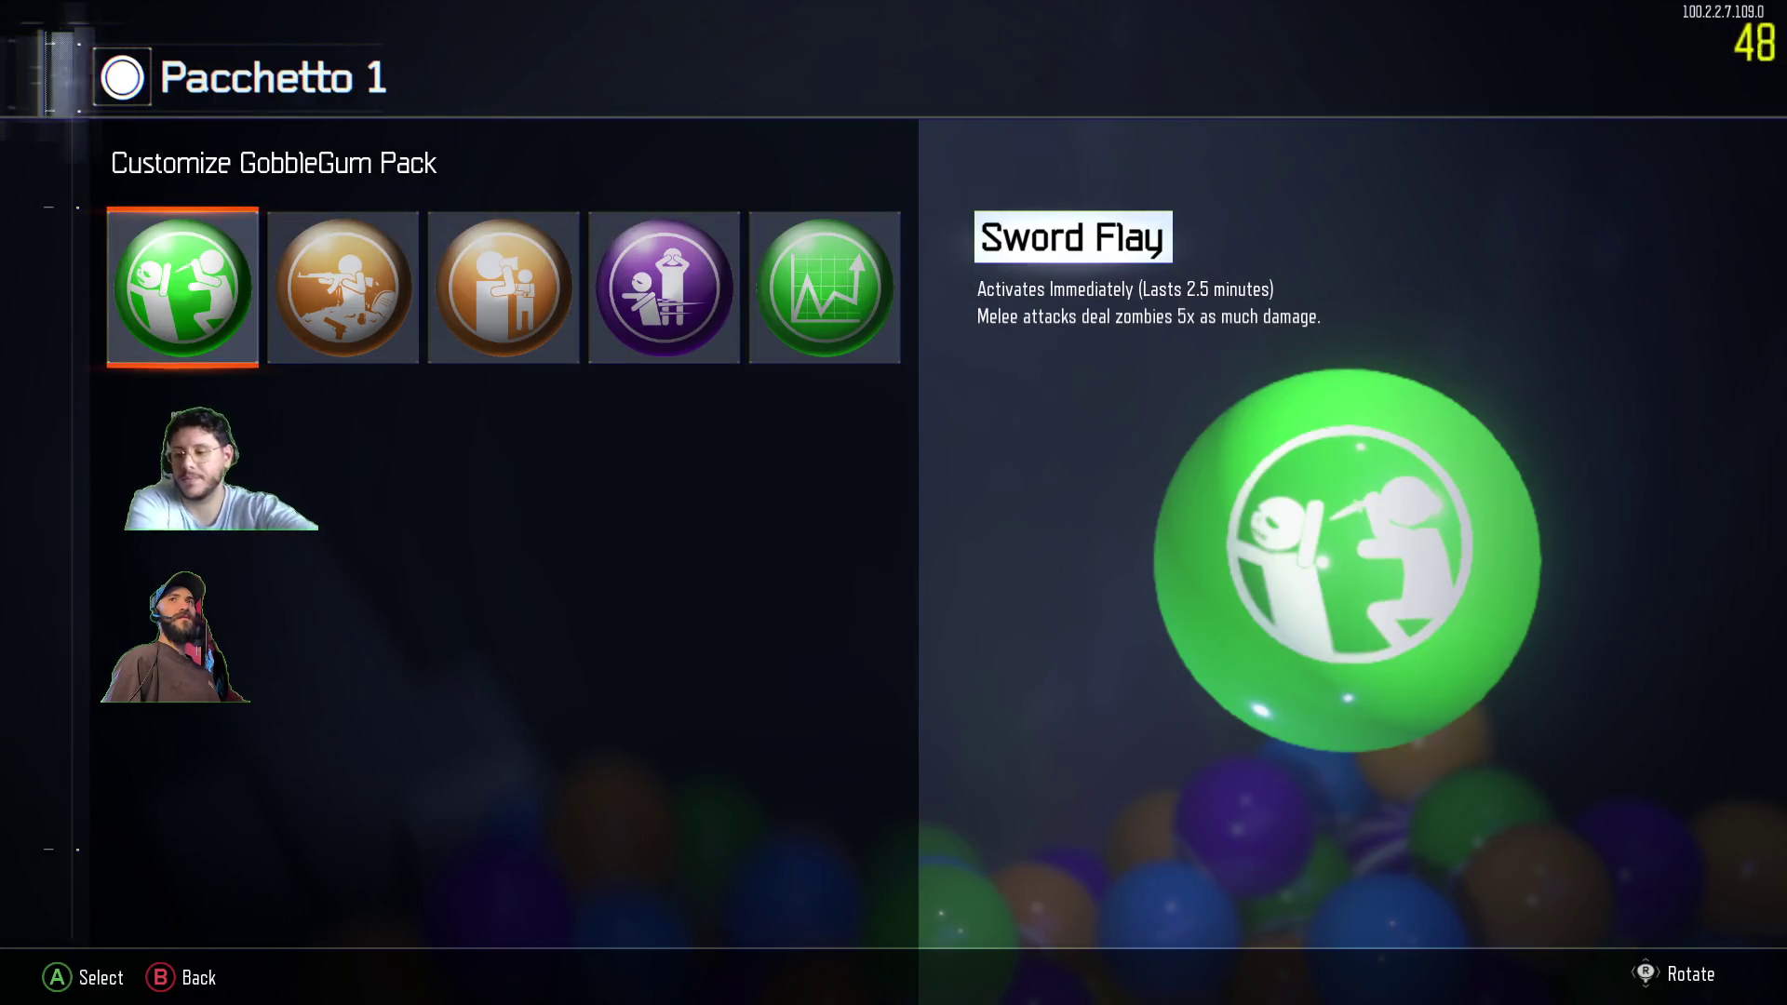
key(Return)
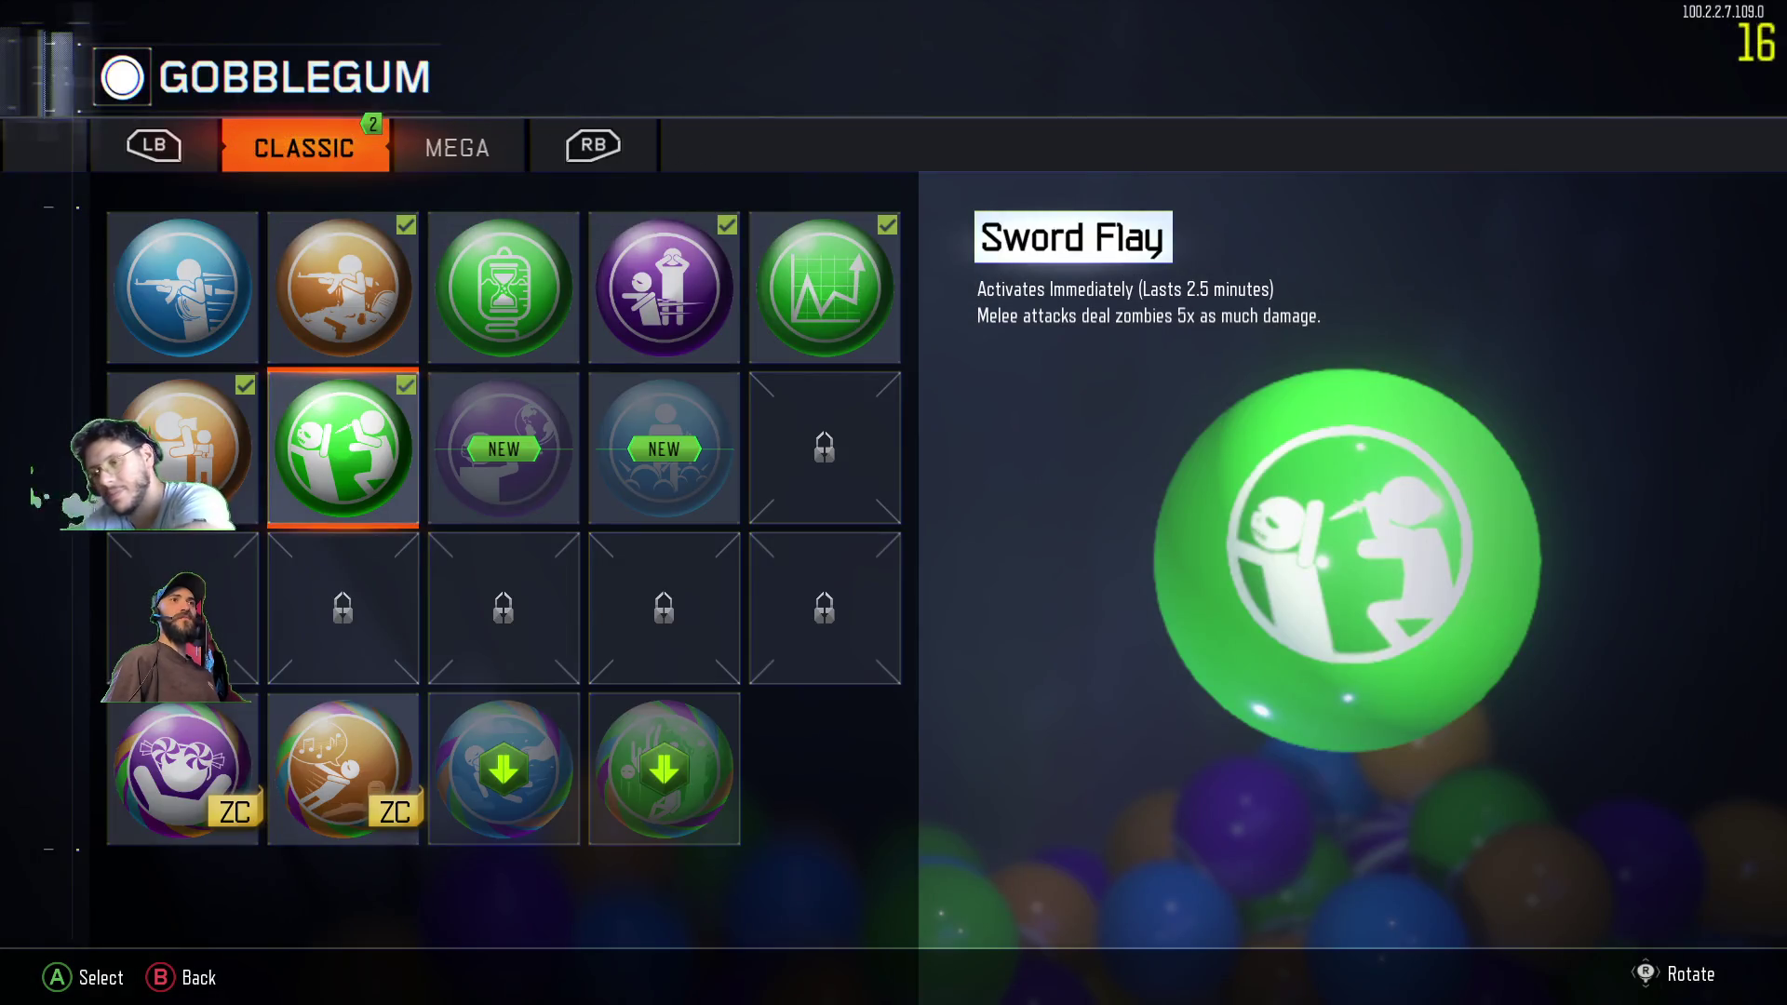
key(e)
key(Escape)
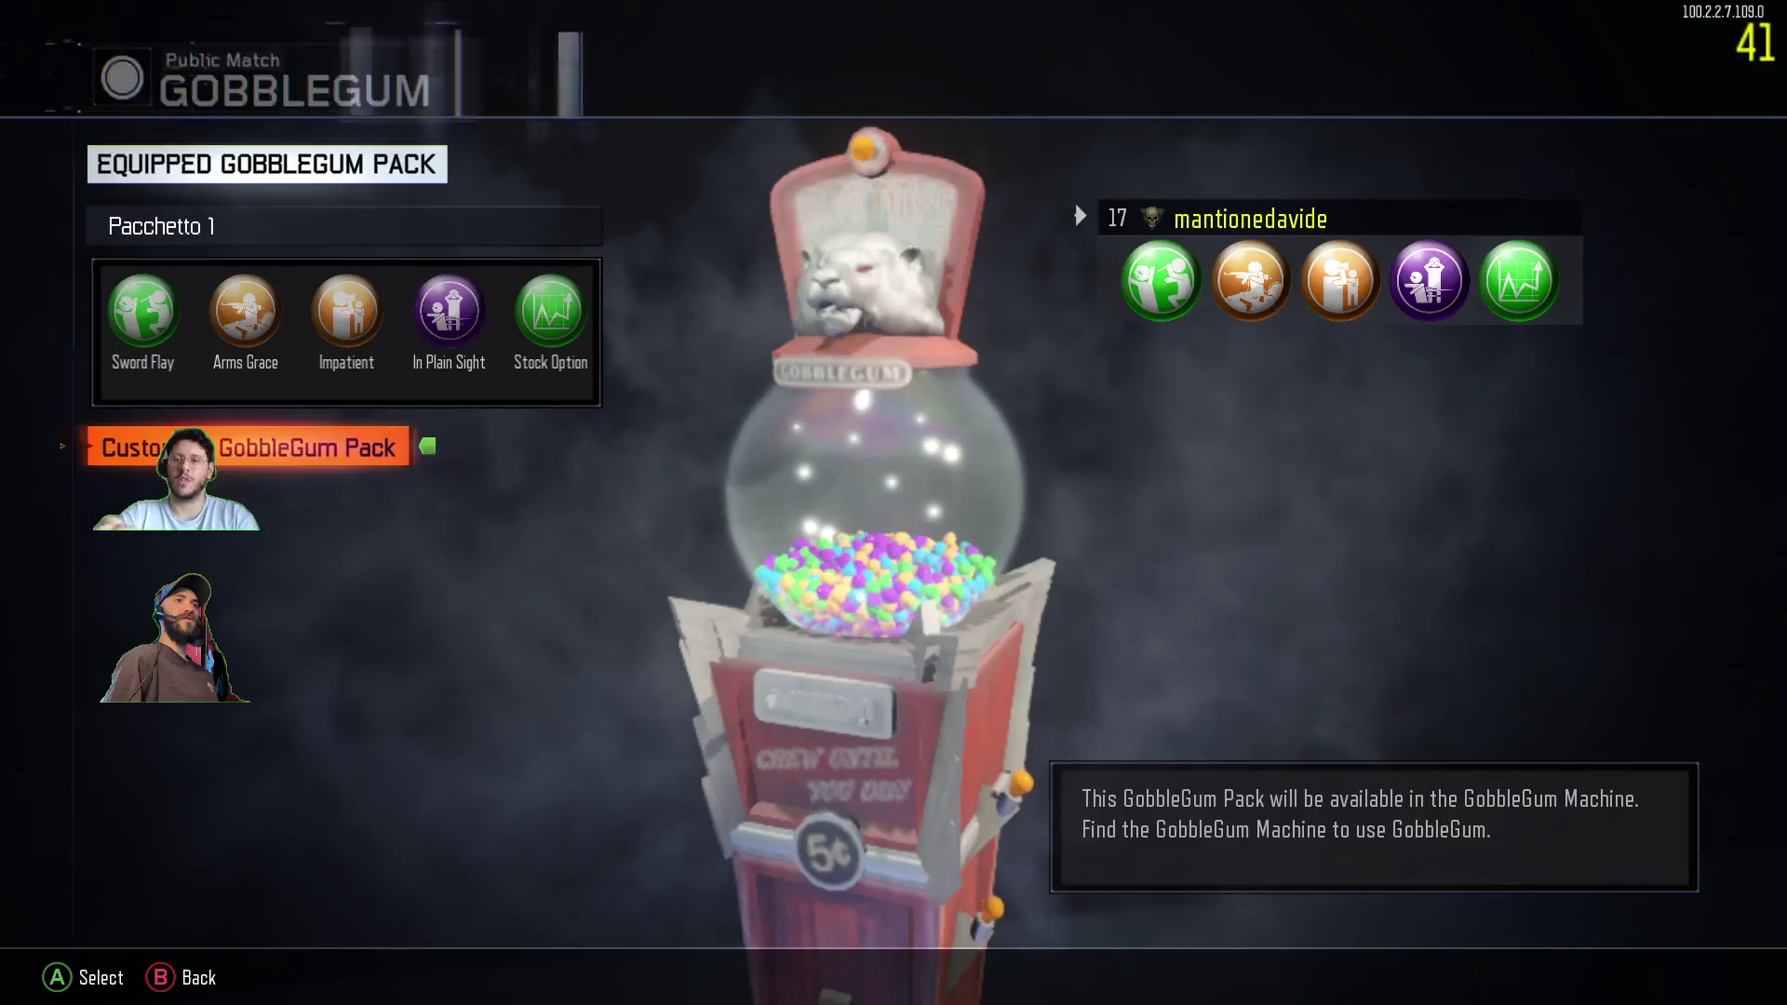
key(Escape)
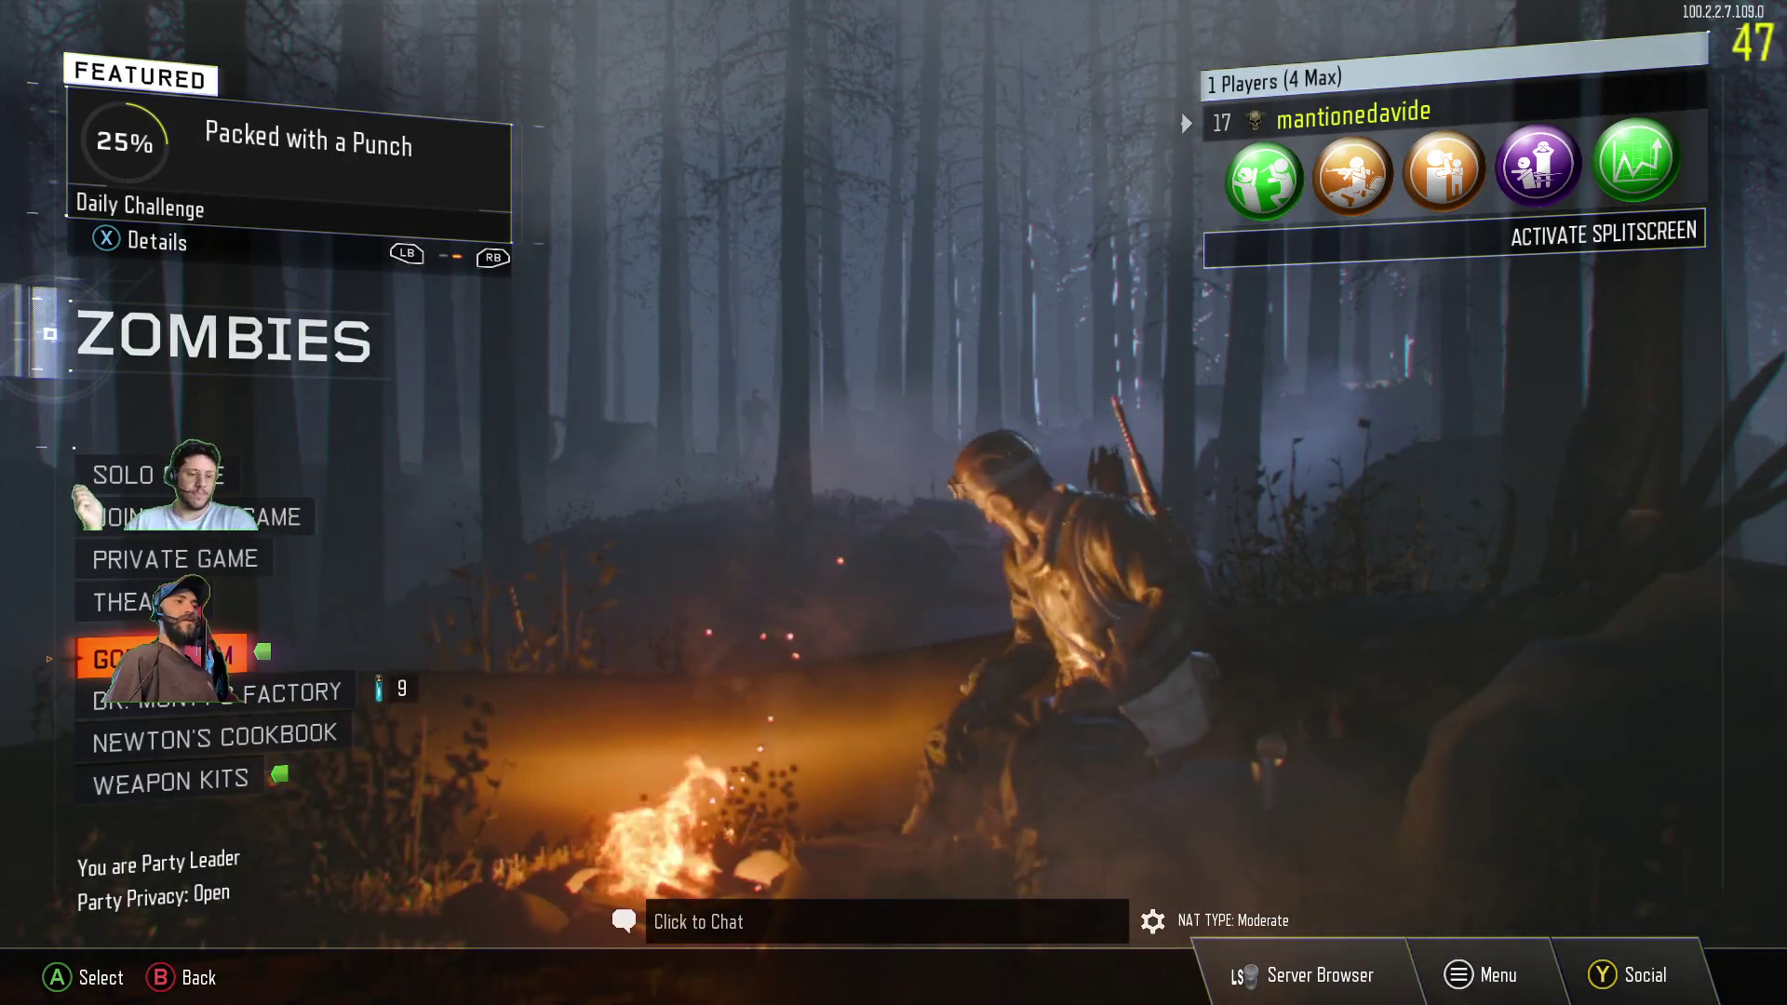
- Browse the Zombies options, back out to the main menu, and open the Mods list
key(Down)
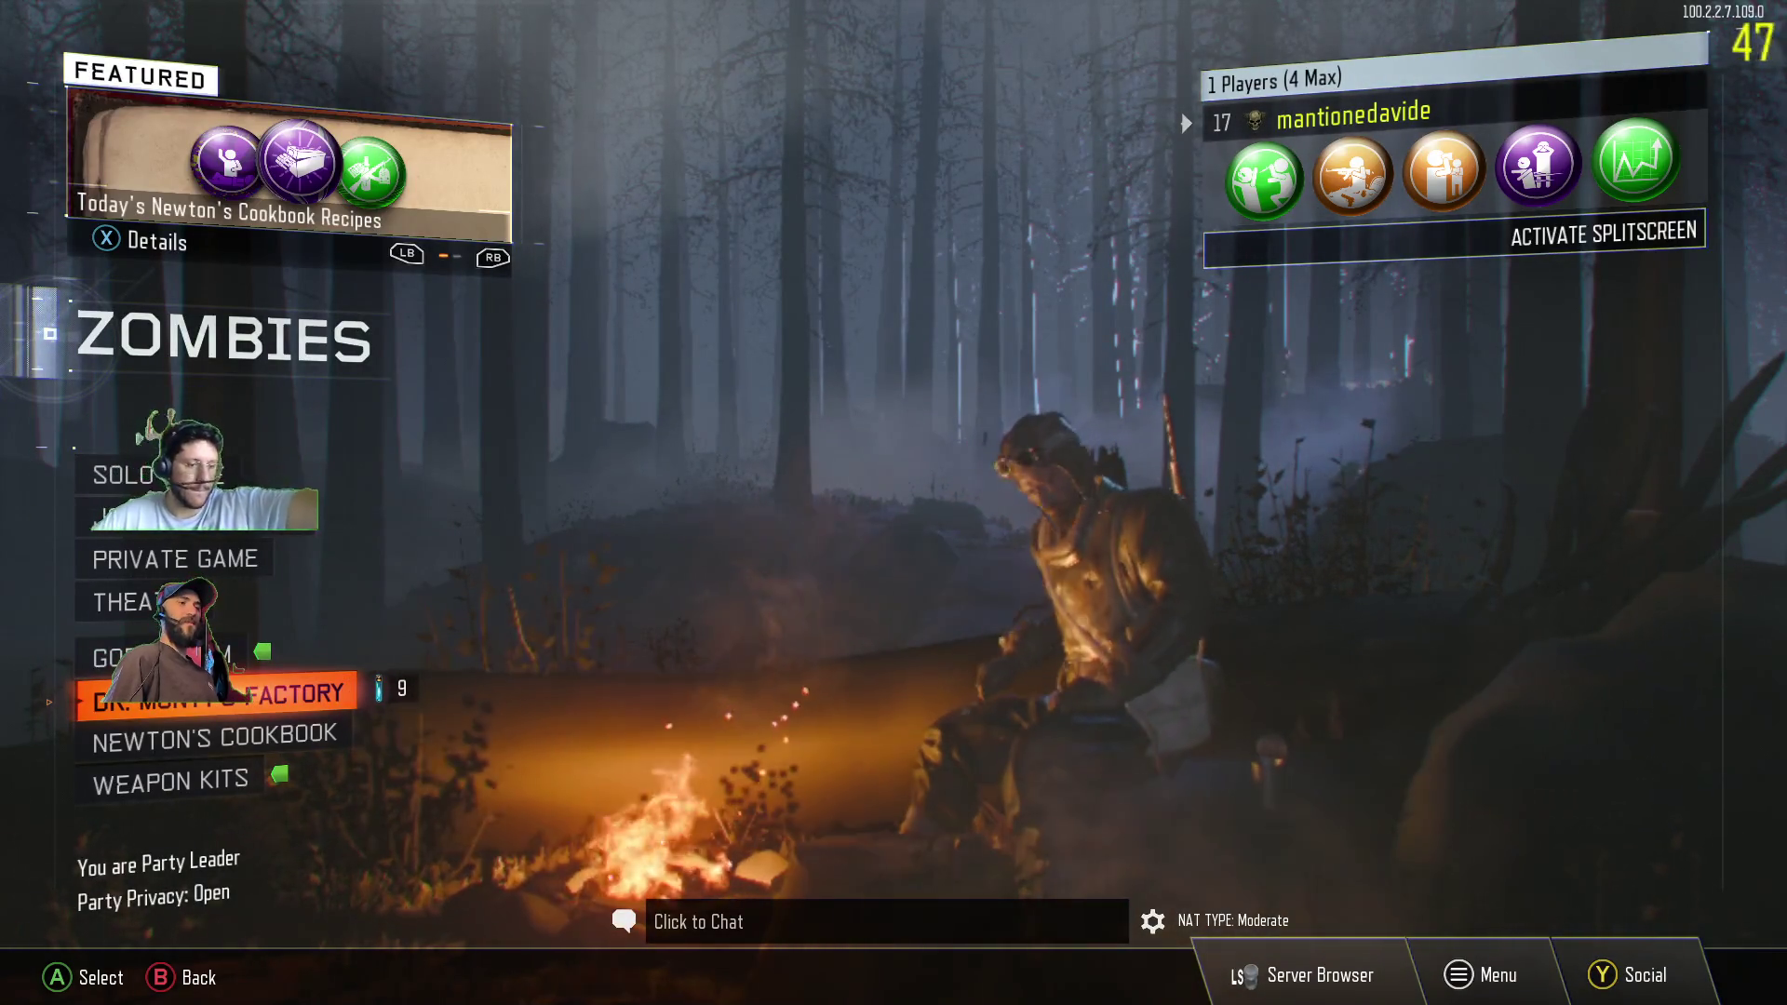
key(Down)
key(Up)
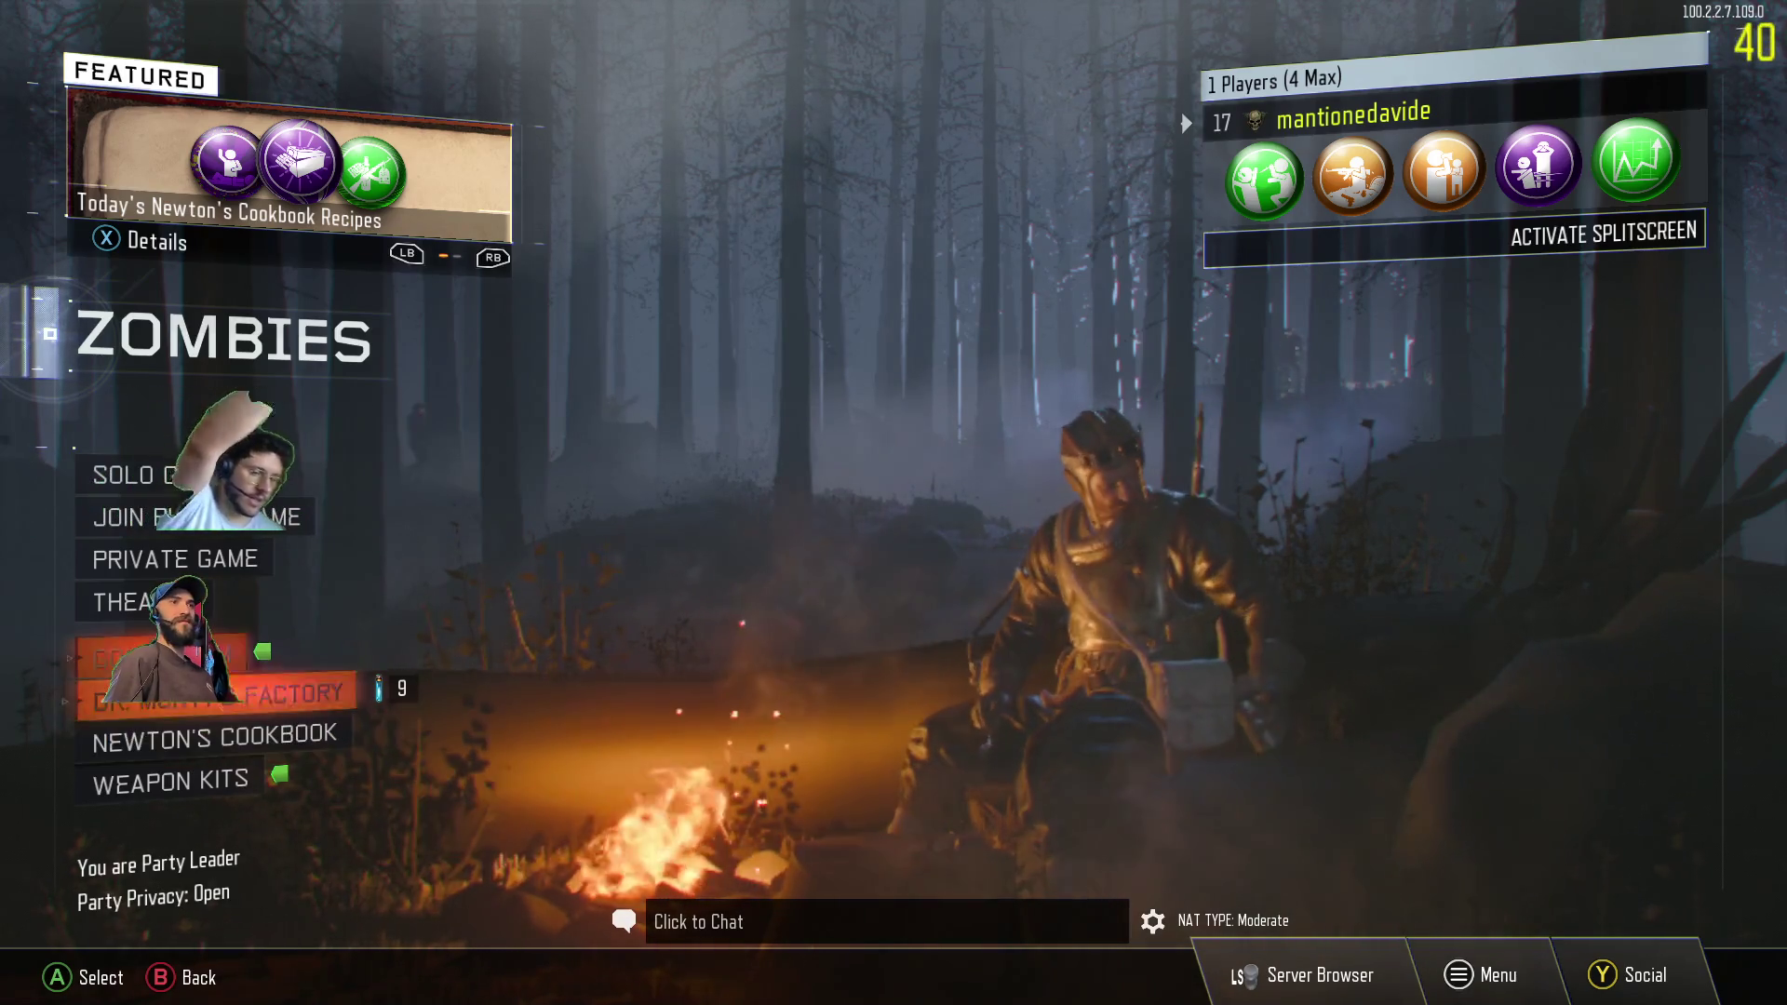
key(Up)
key(Down)
key(Down)
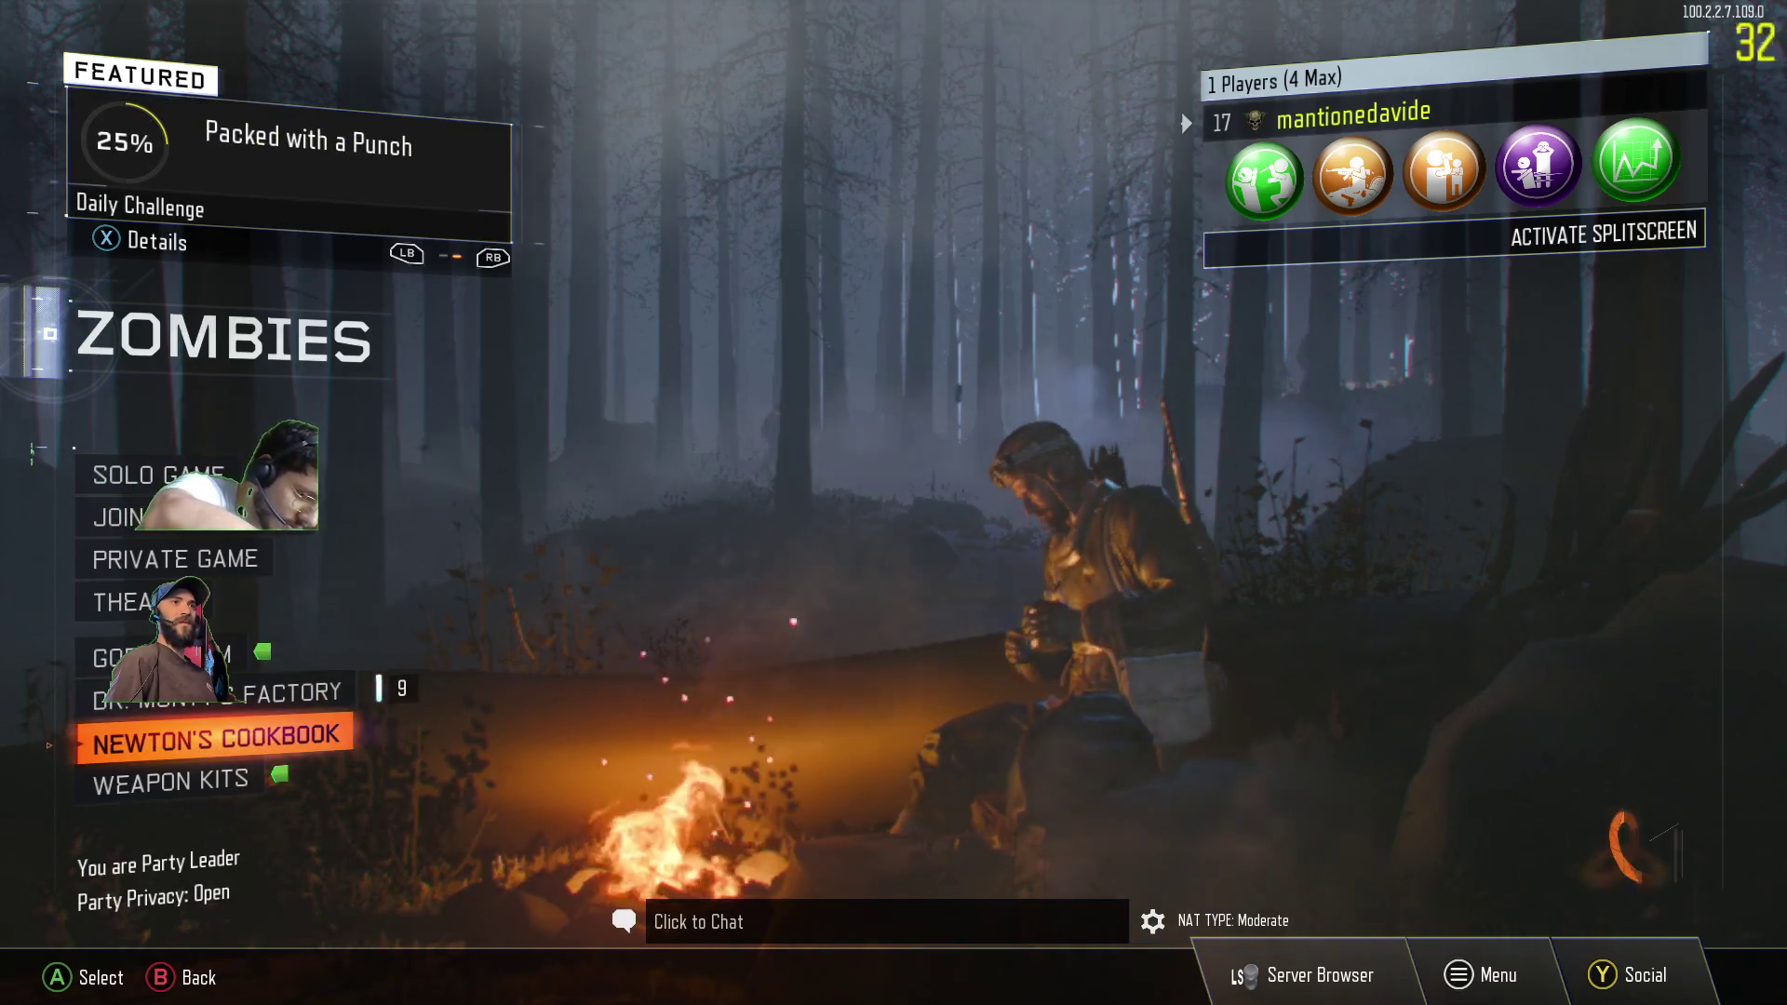
key(Escape)
key(Down)
key(Down)
key(Down)
key(Return)
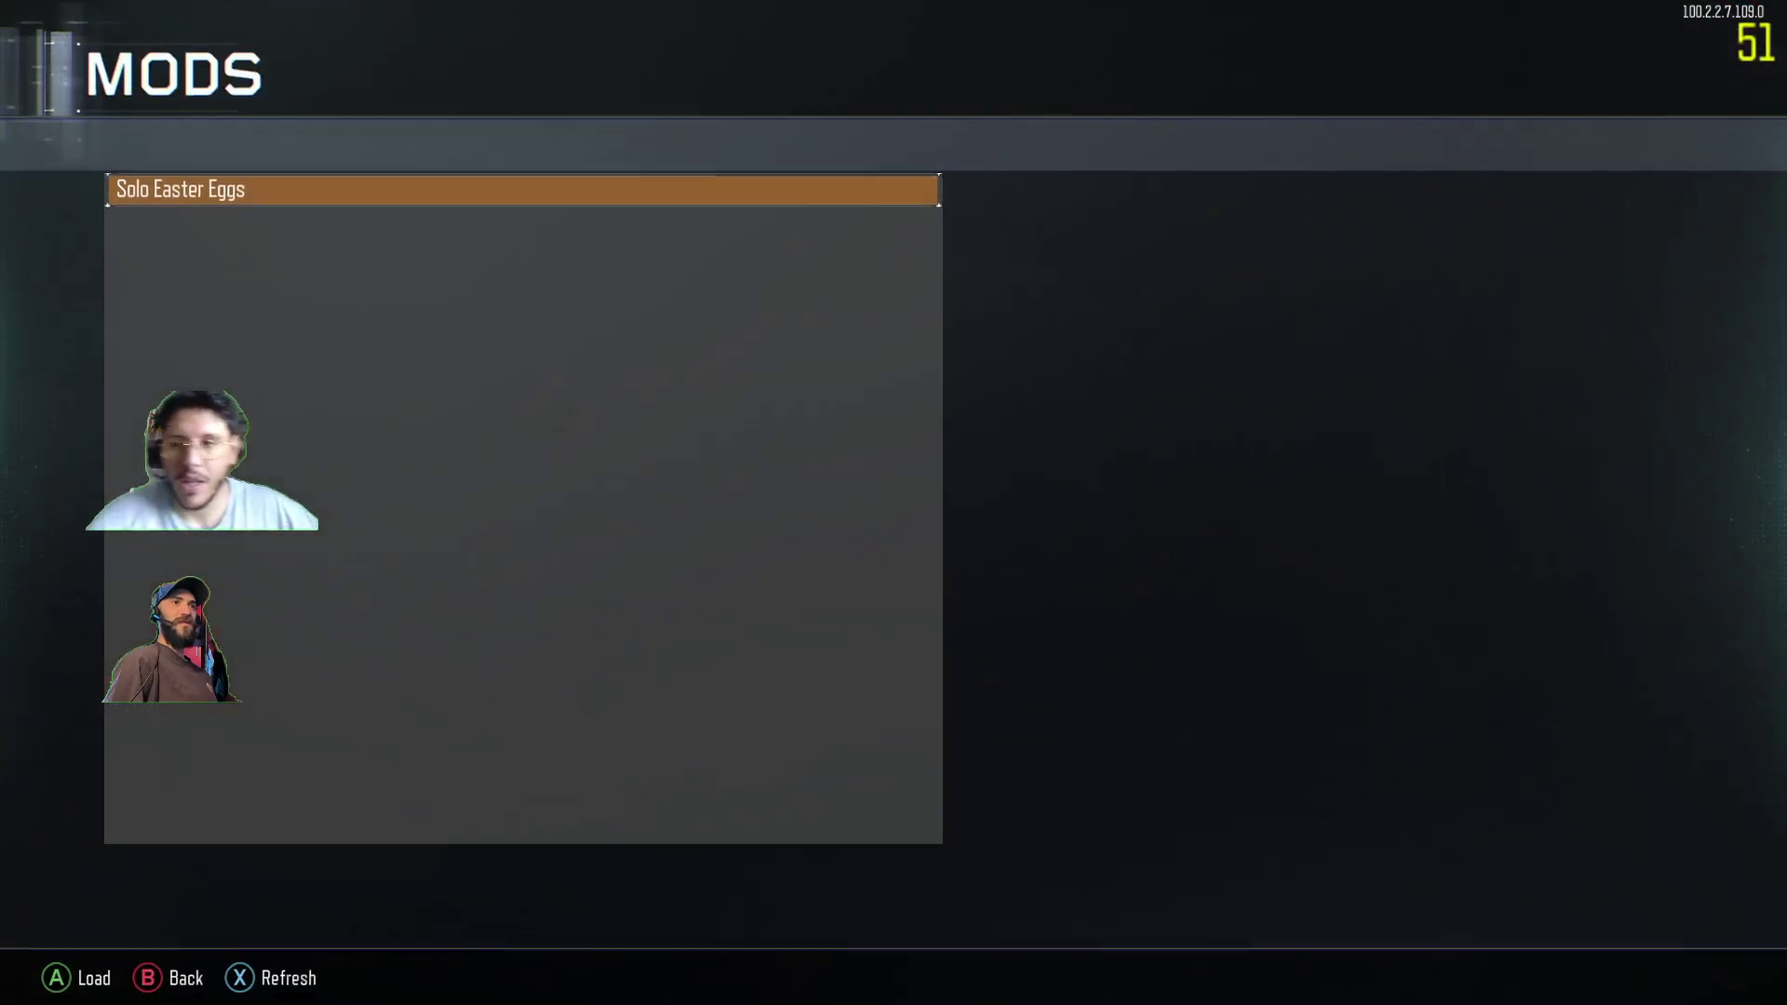
- Load the Solo Easter Eggs mod from the Mods list
key(Return)
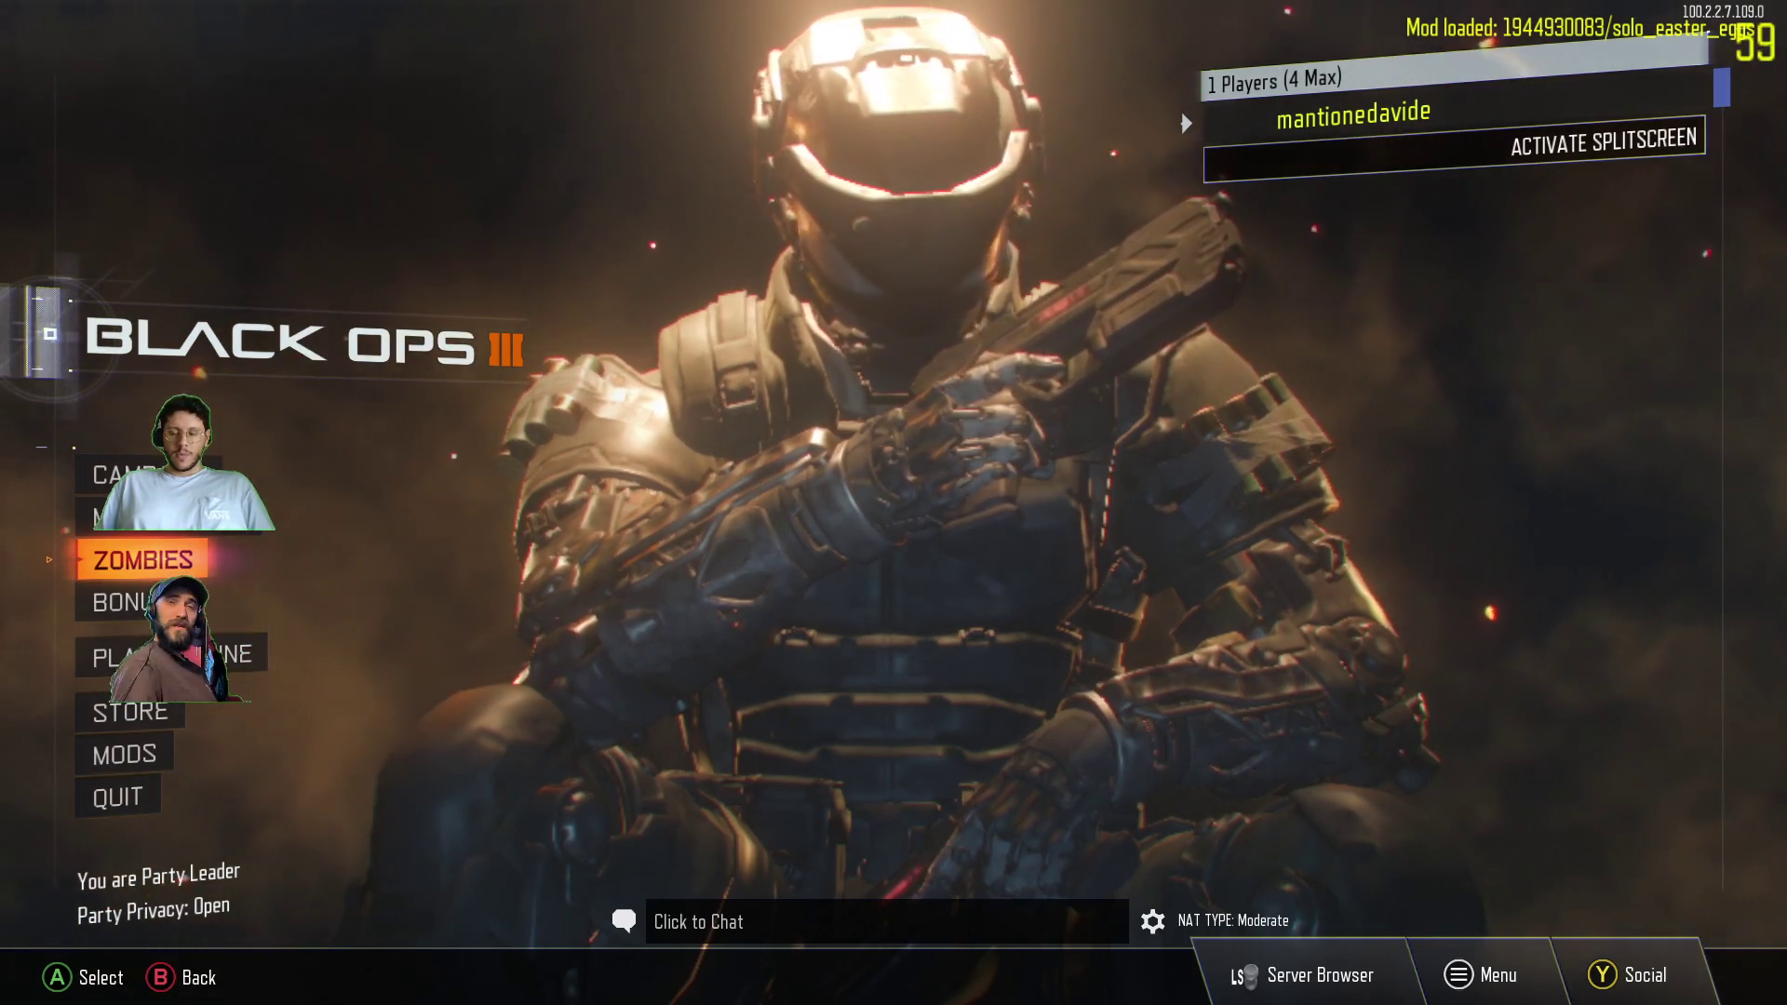
- Highlight ZOMBIES on the main menu and enter the Zombies lobby
key(Down)
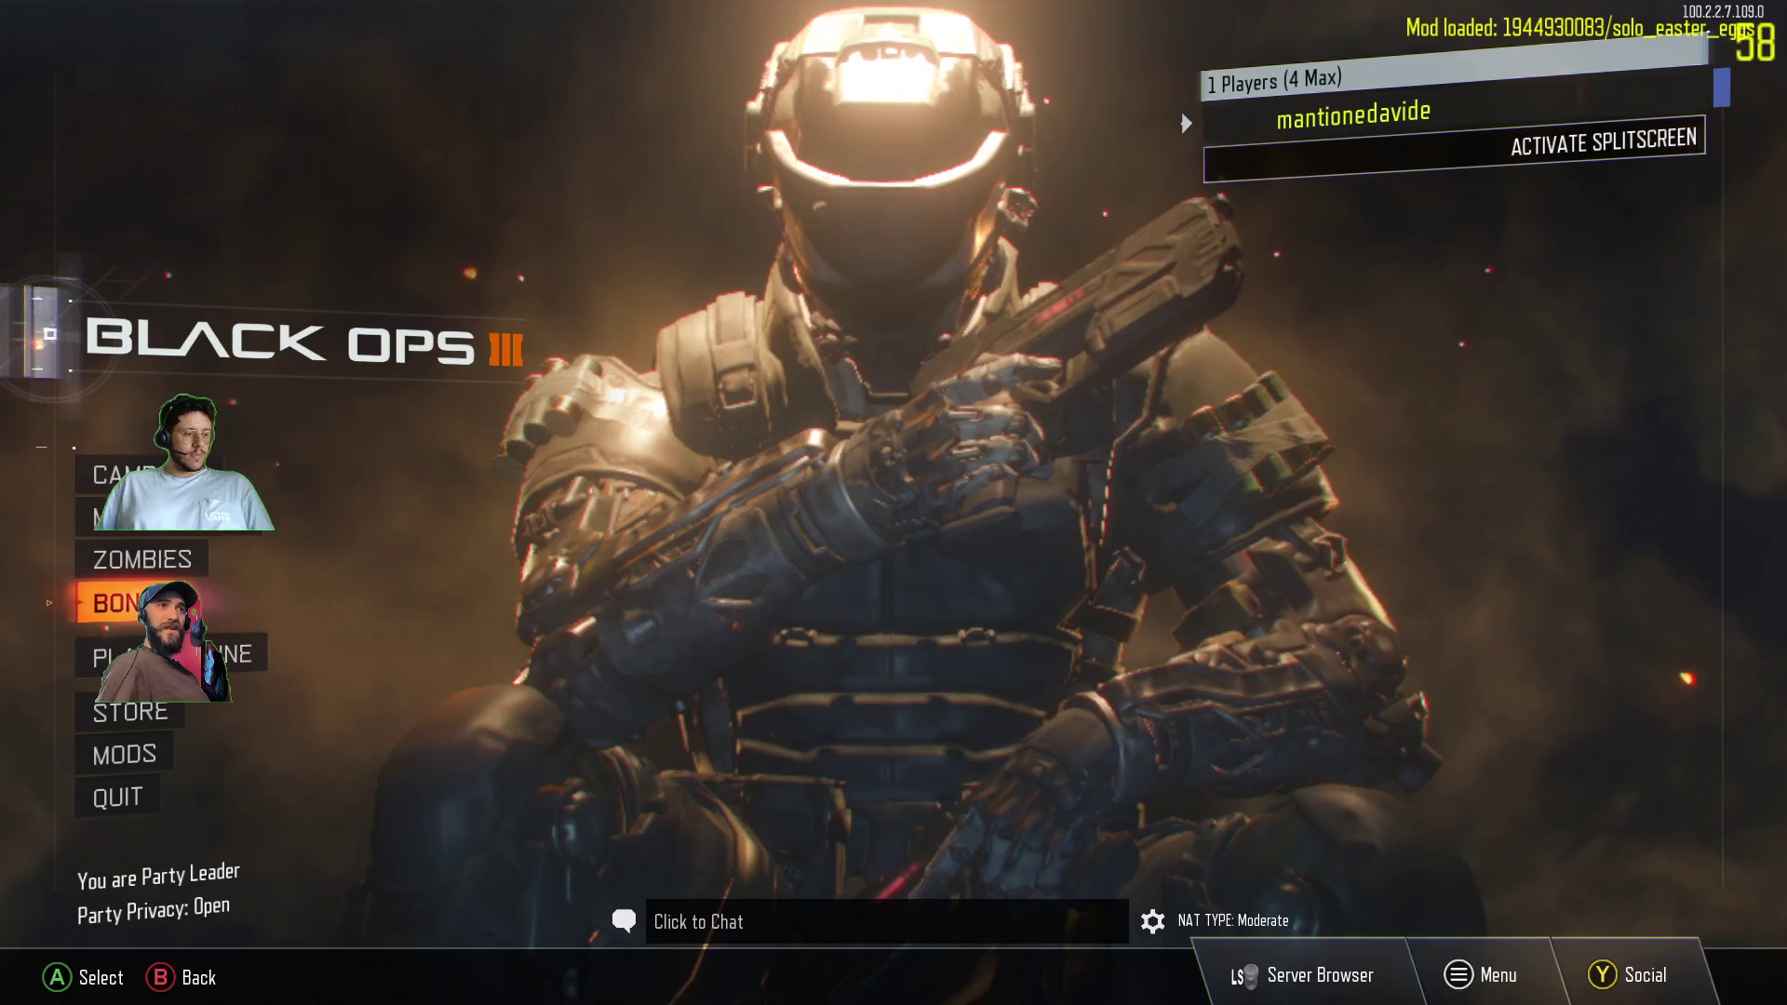
key(Up)
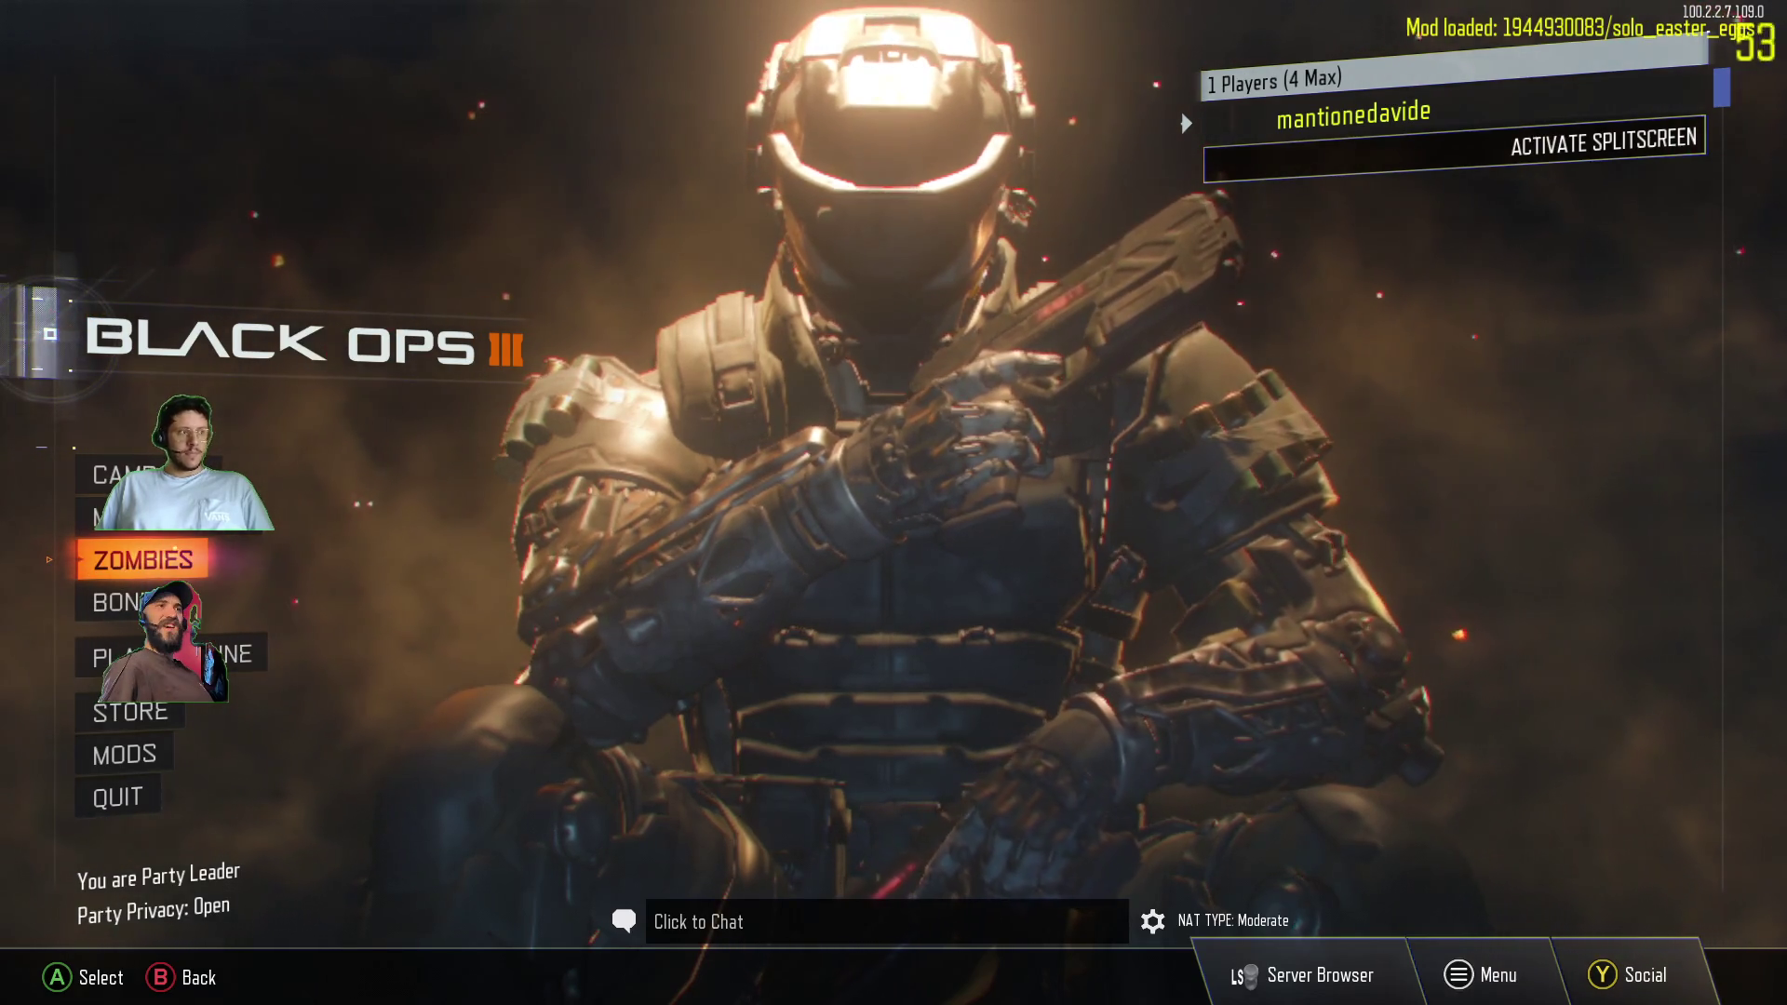
key(Return)
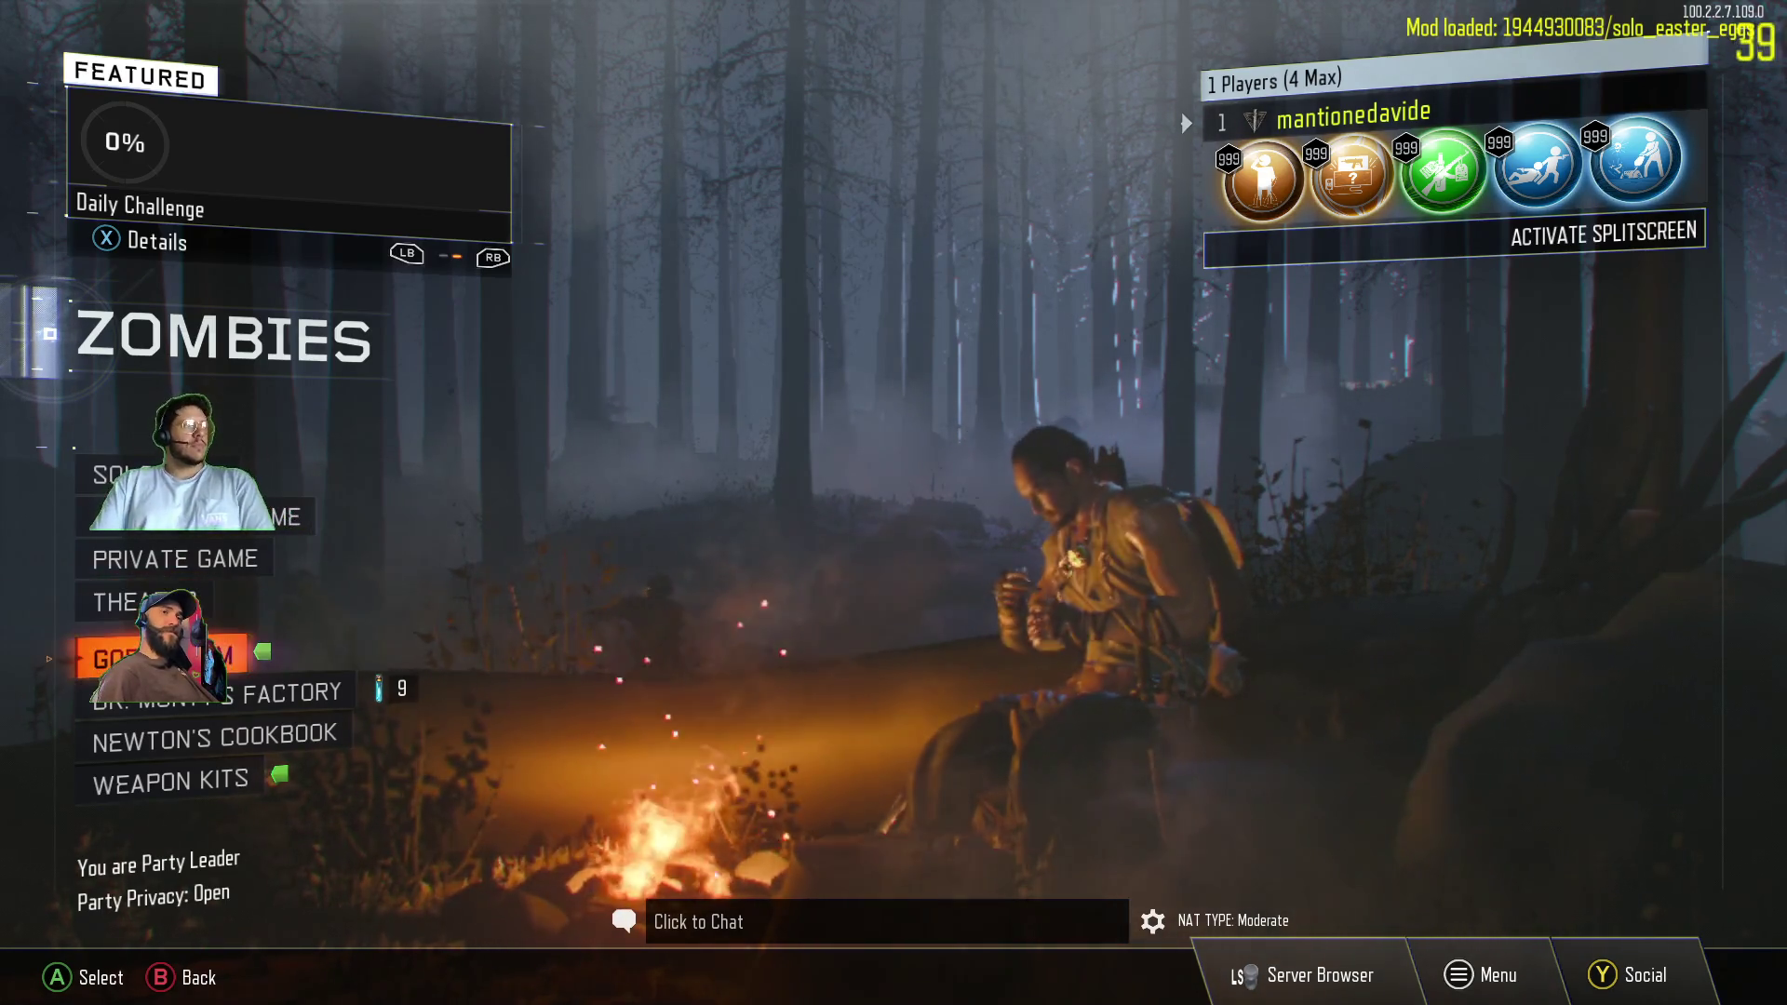
key(Down)
key(Down)
key(Down)
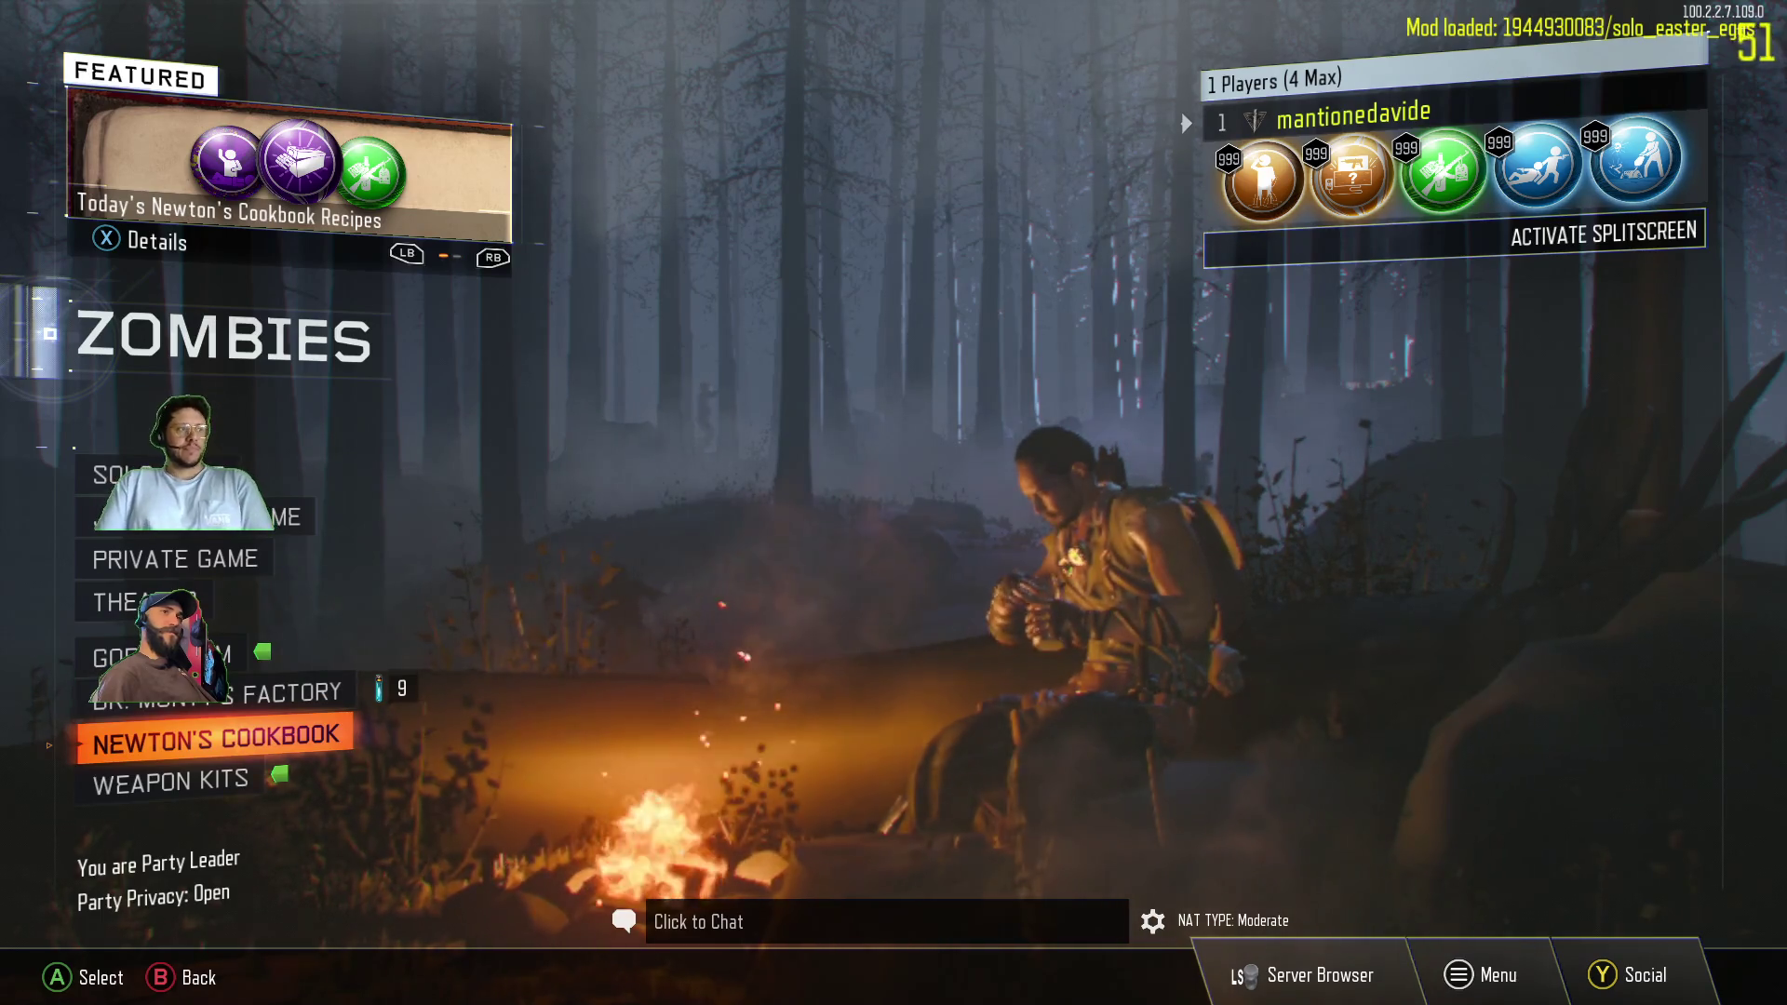
key(Down)
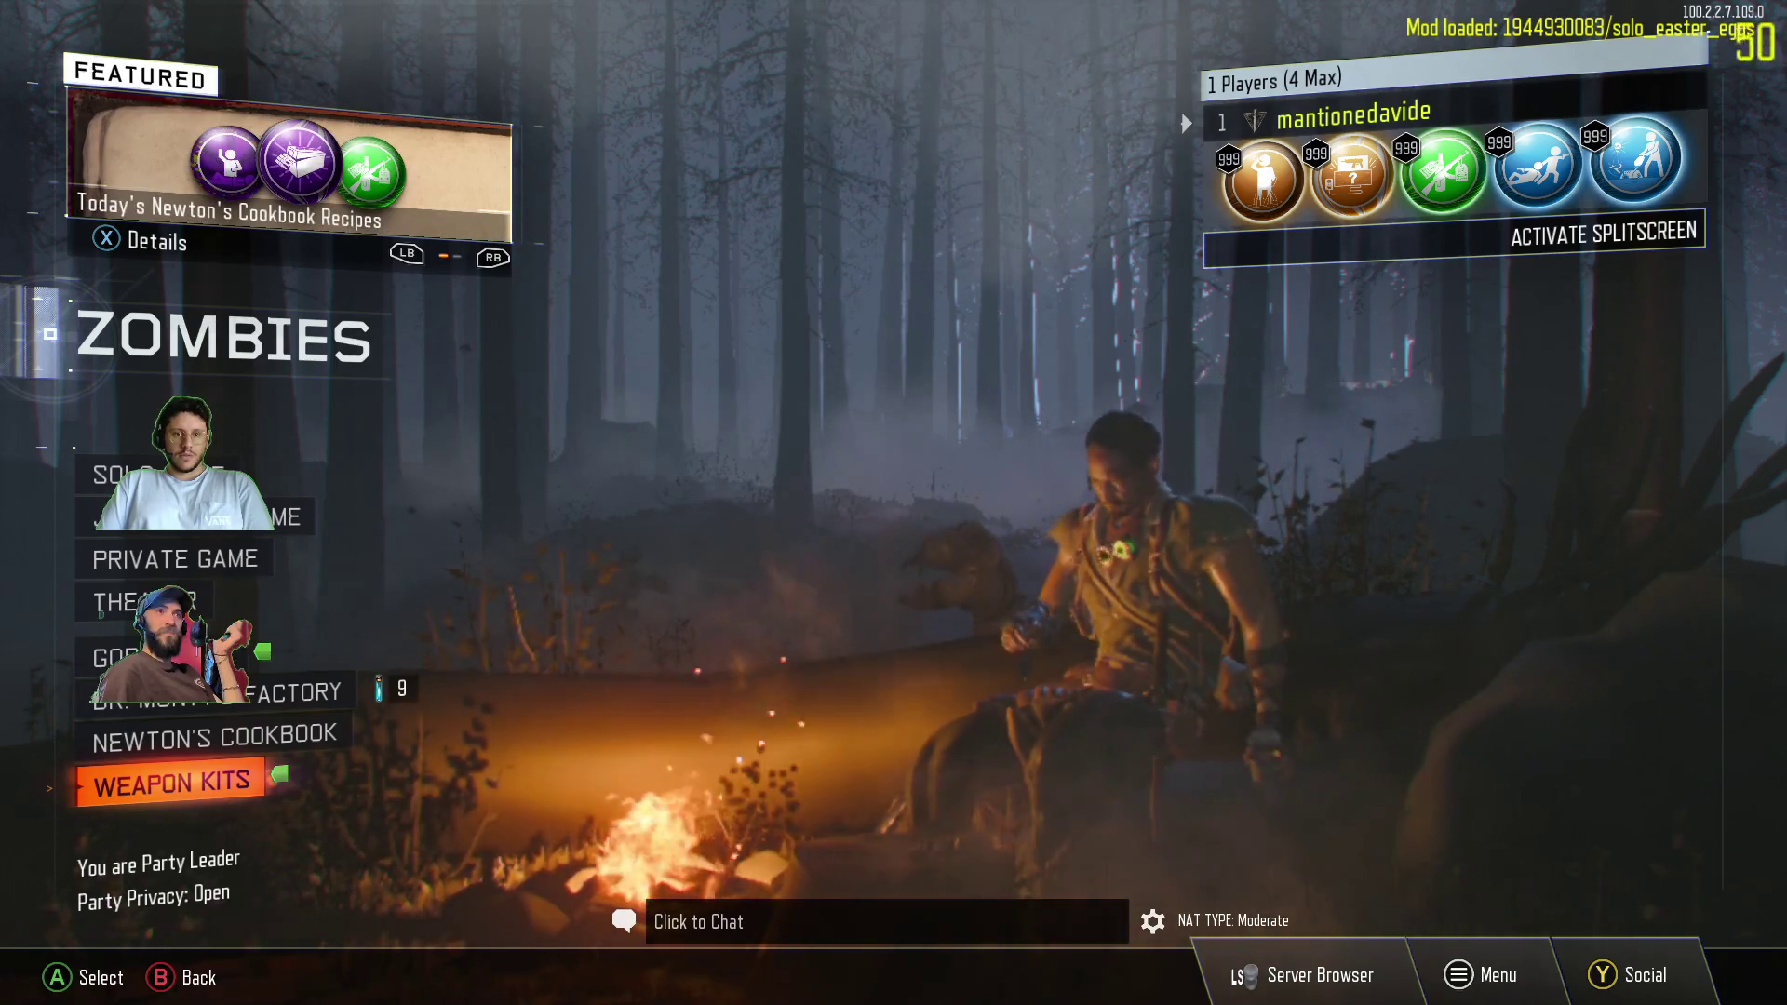
click(214, 738)
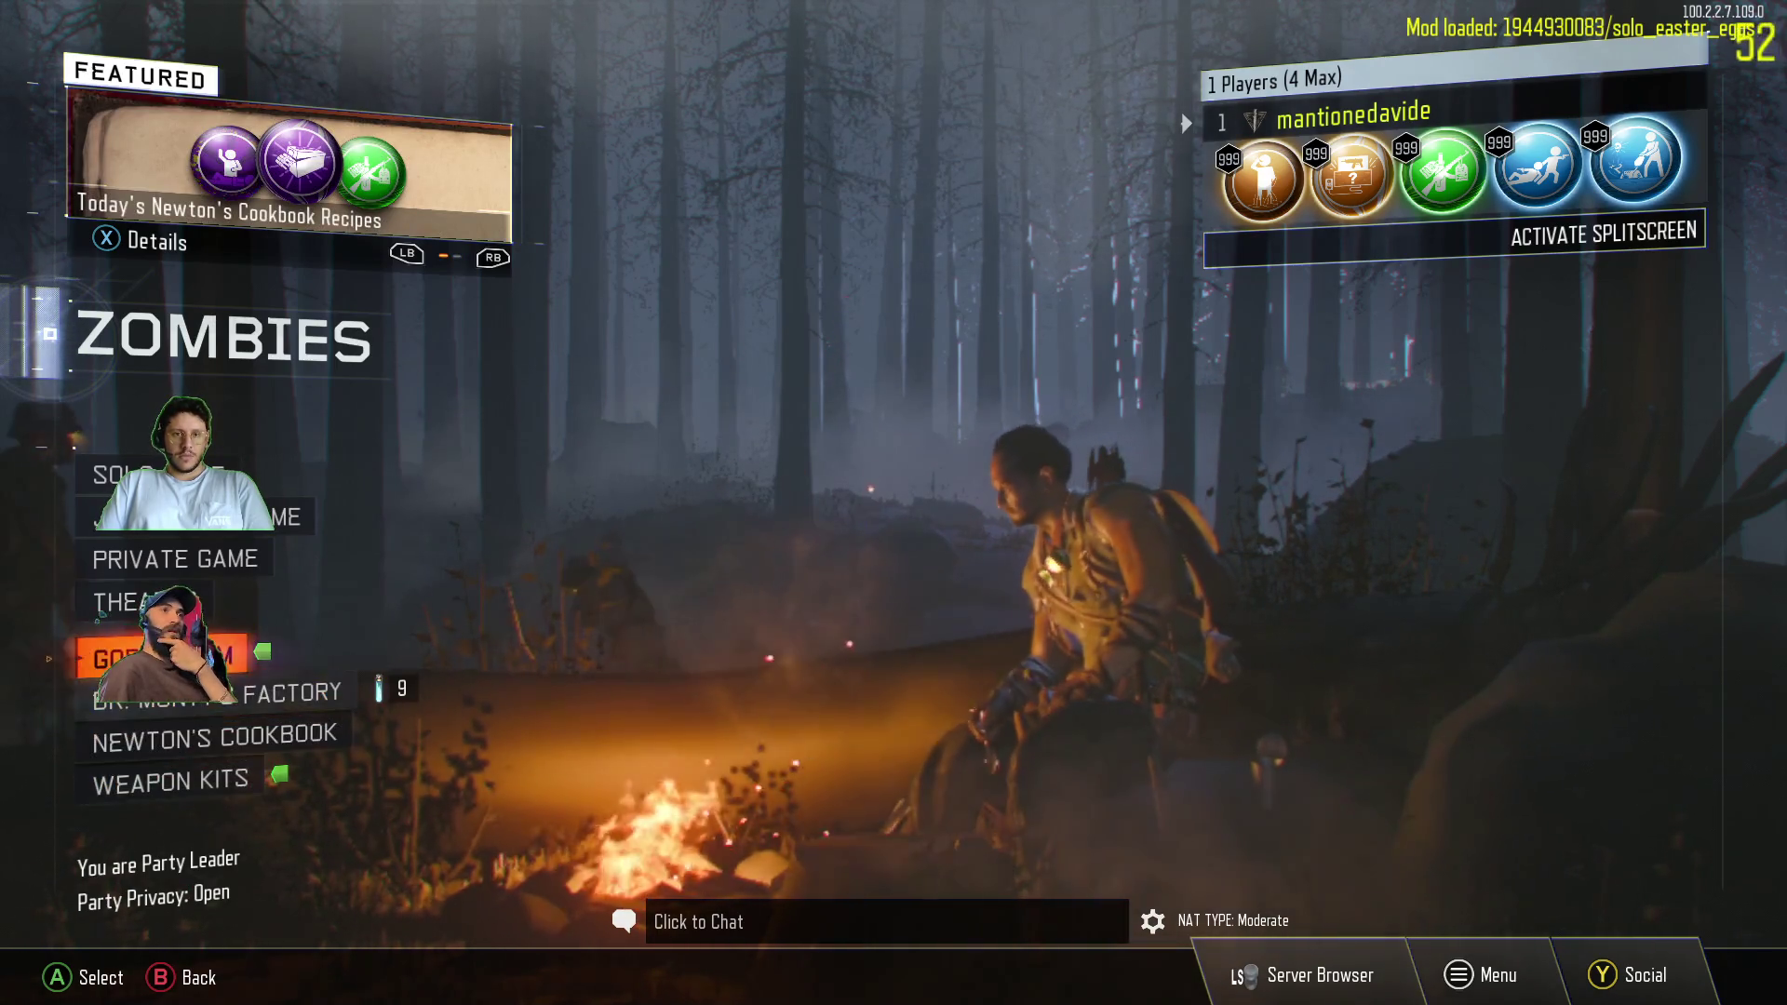
click(177, 560)
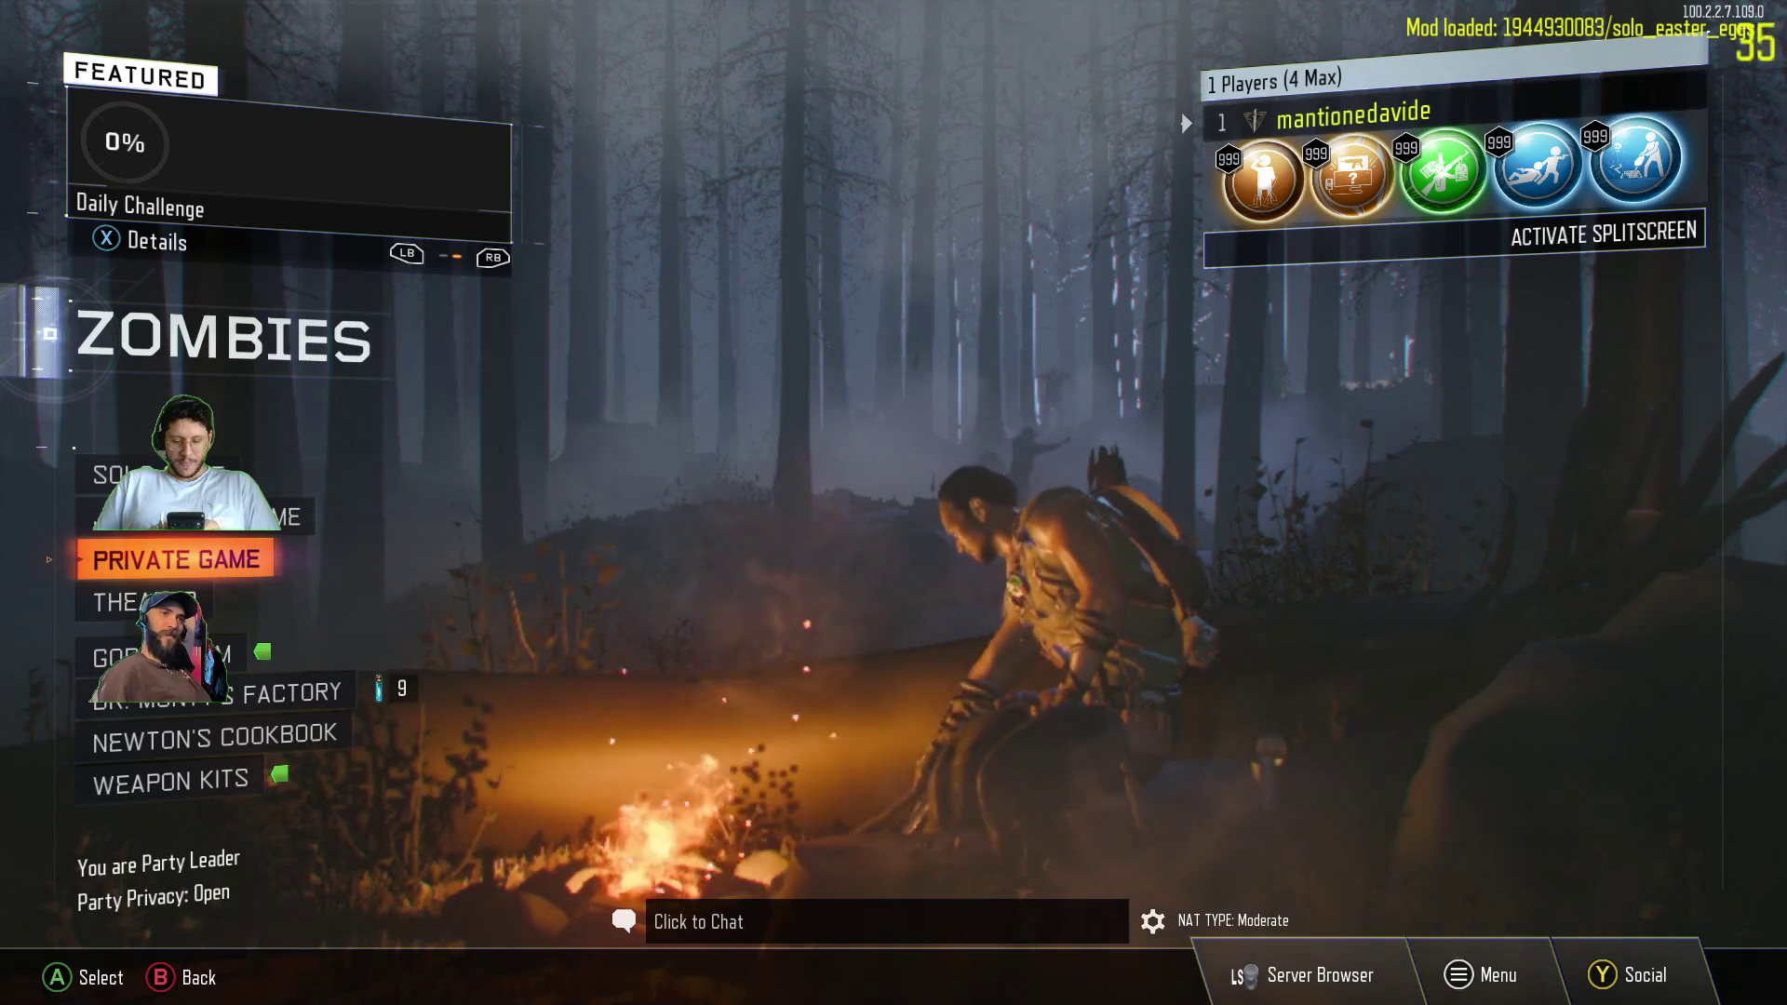
- Browse the Zombies options, then open Social and select the online friend
key(Down)
key(Down)
key(Down)
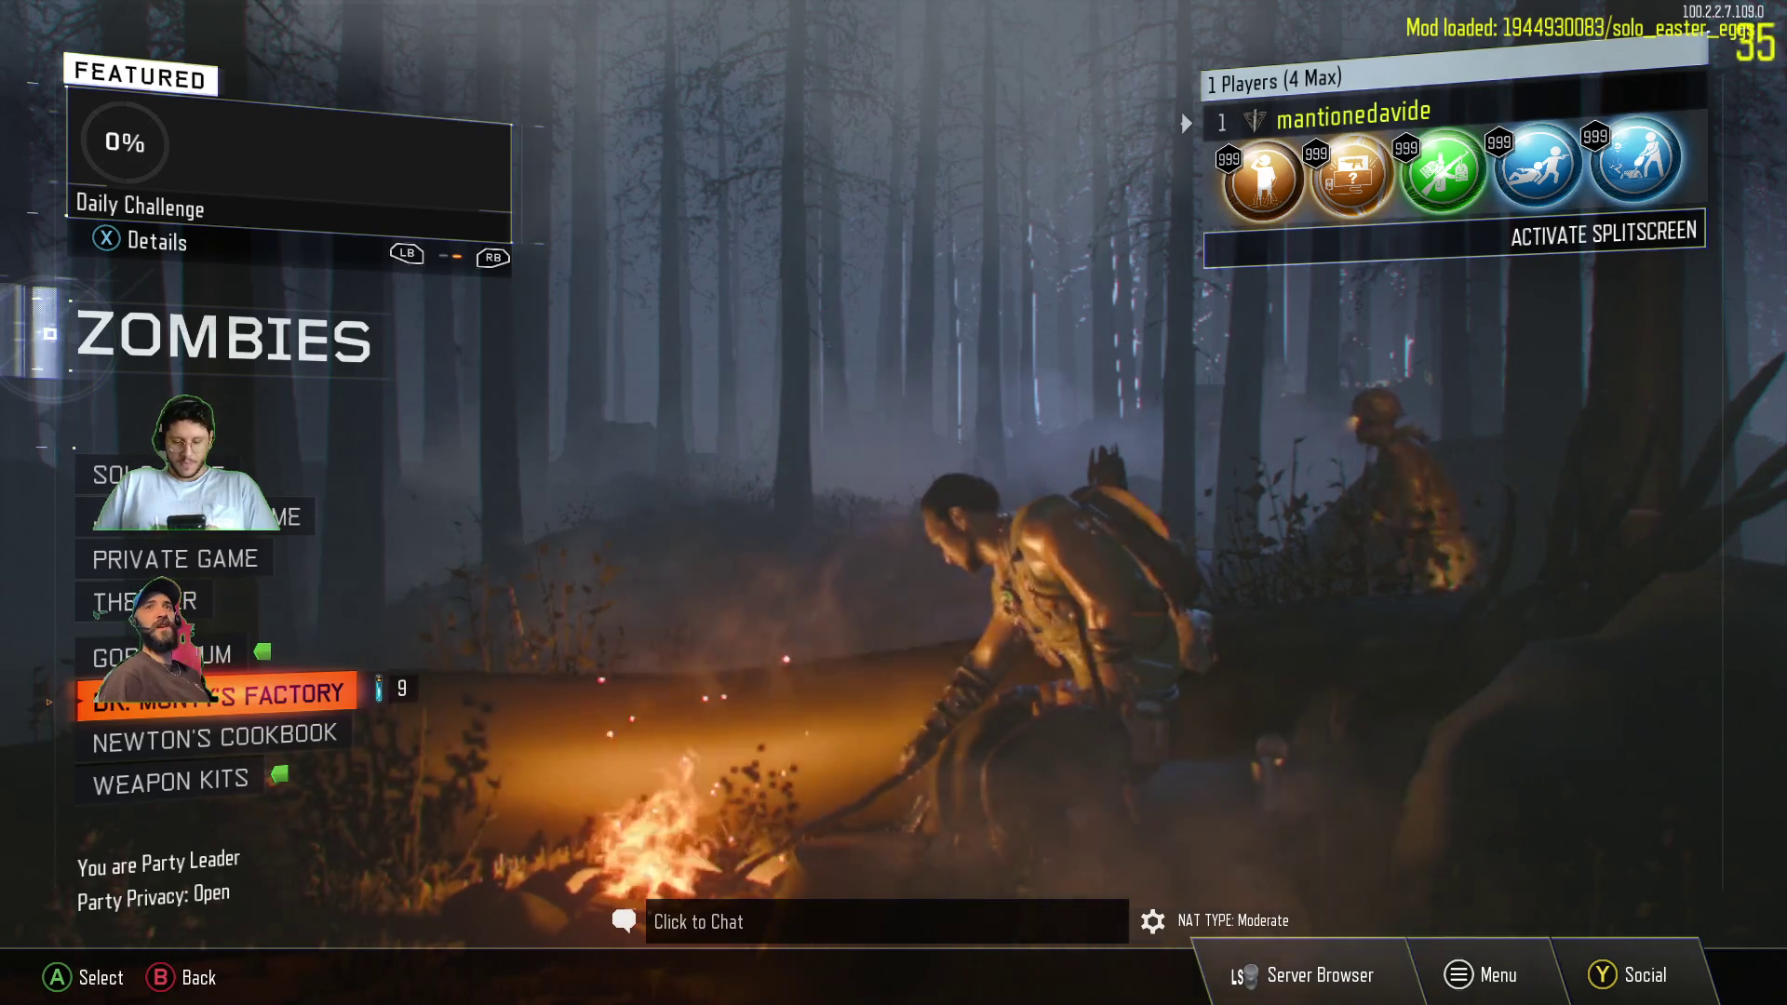
key(Down)
key(Down)
key(Up)
key(Up)
key(Up)
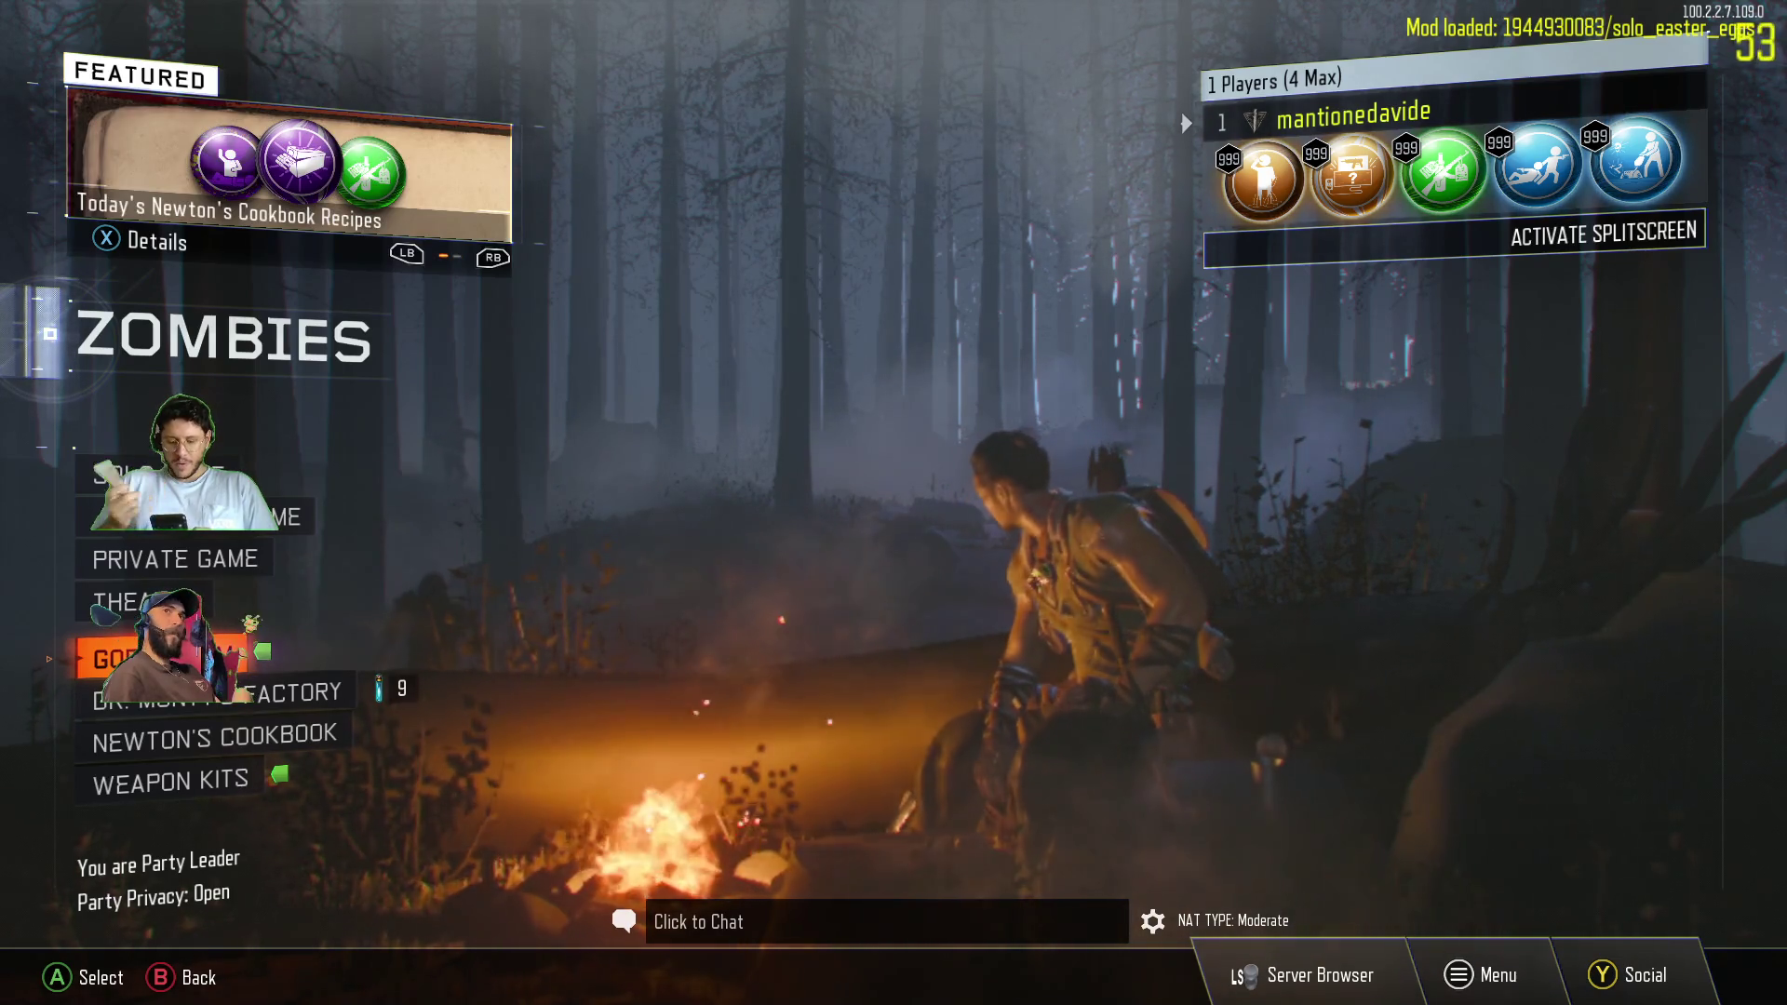
key(y)
click(373, 258)
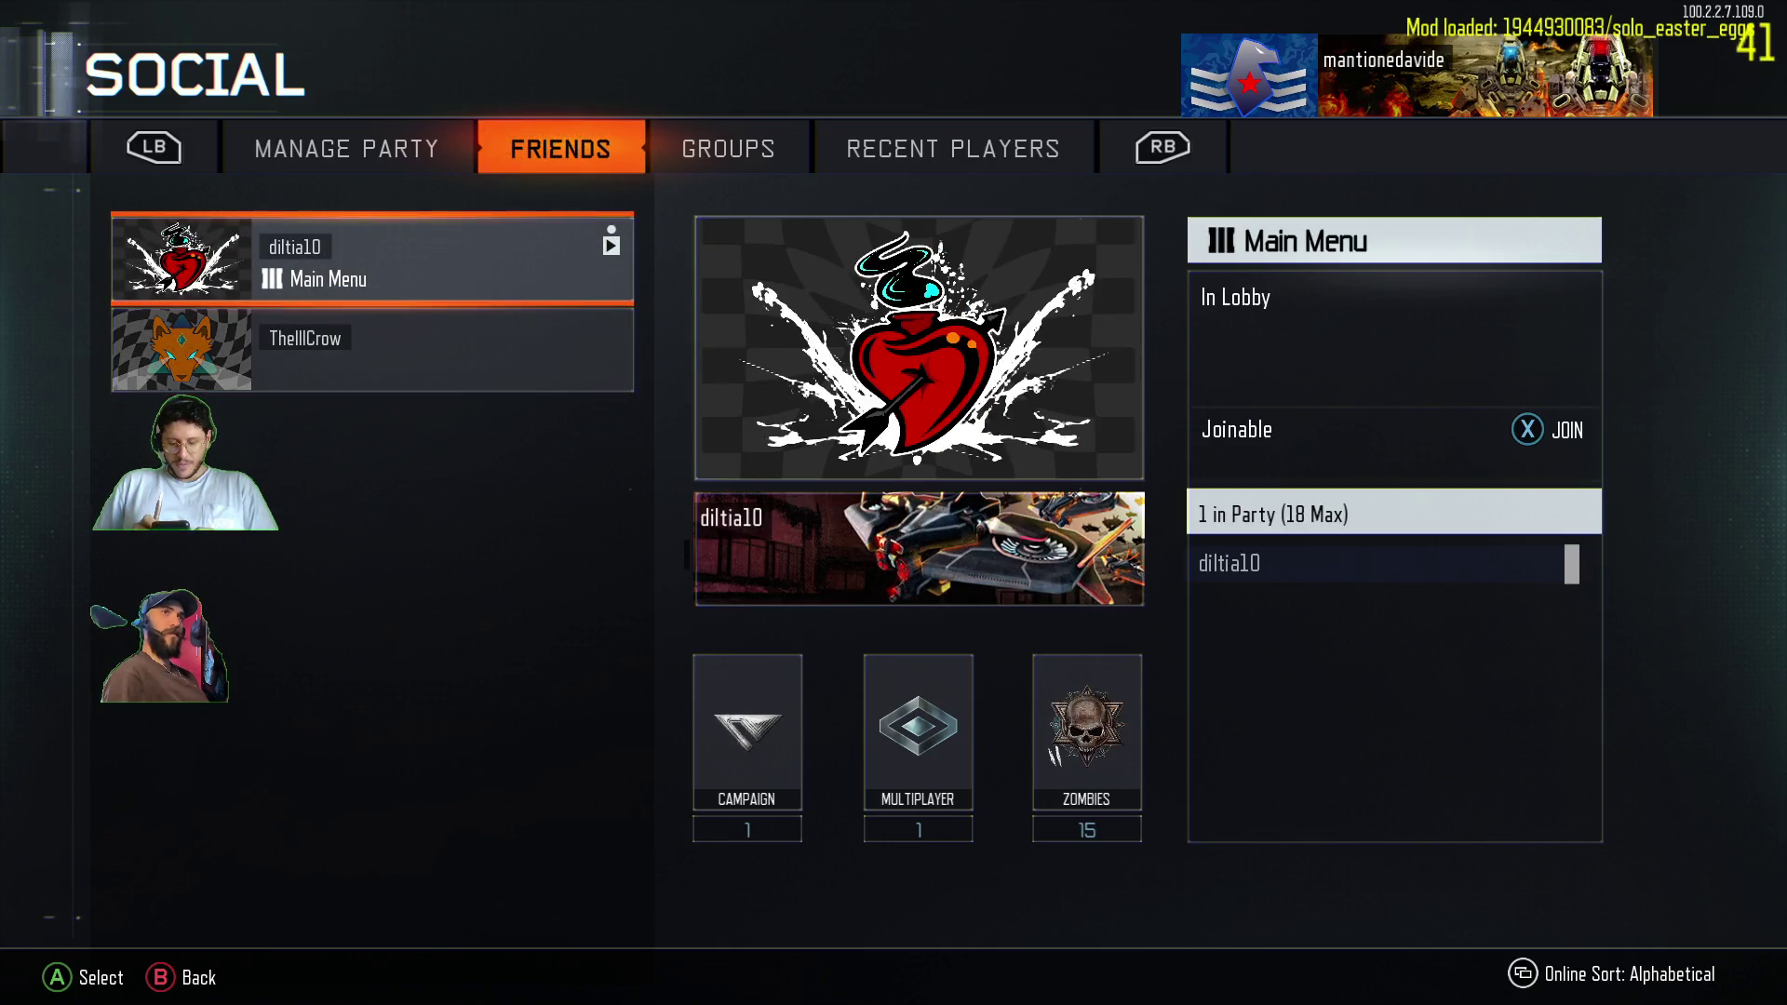
- Choose Invite to Game in the friend's Player Details, then close Social back to the lobby
key(Return)
key(Down)
key(Escape)
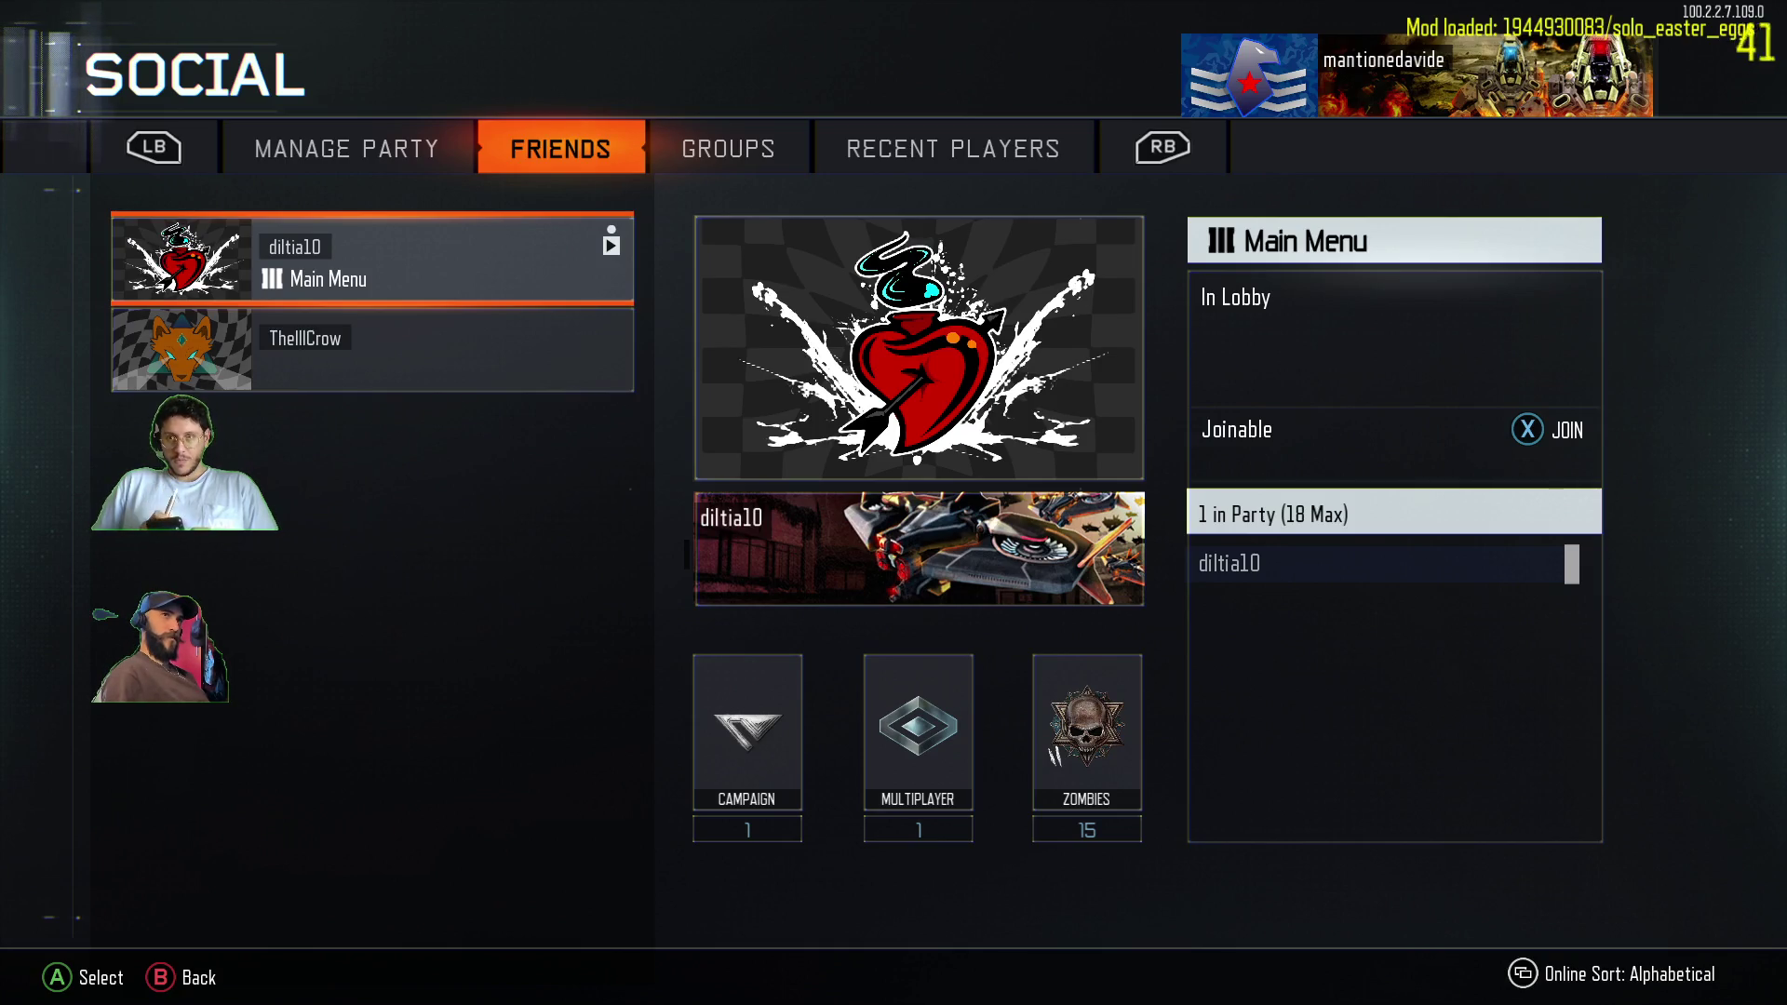
key(Return)
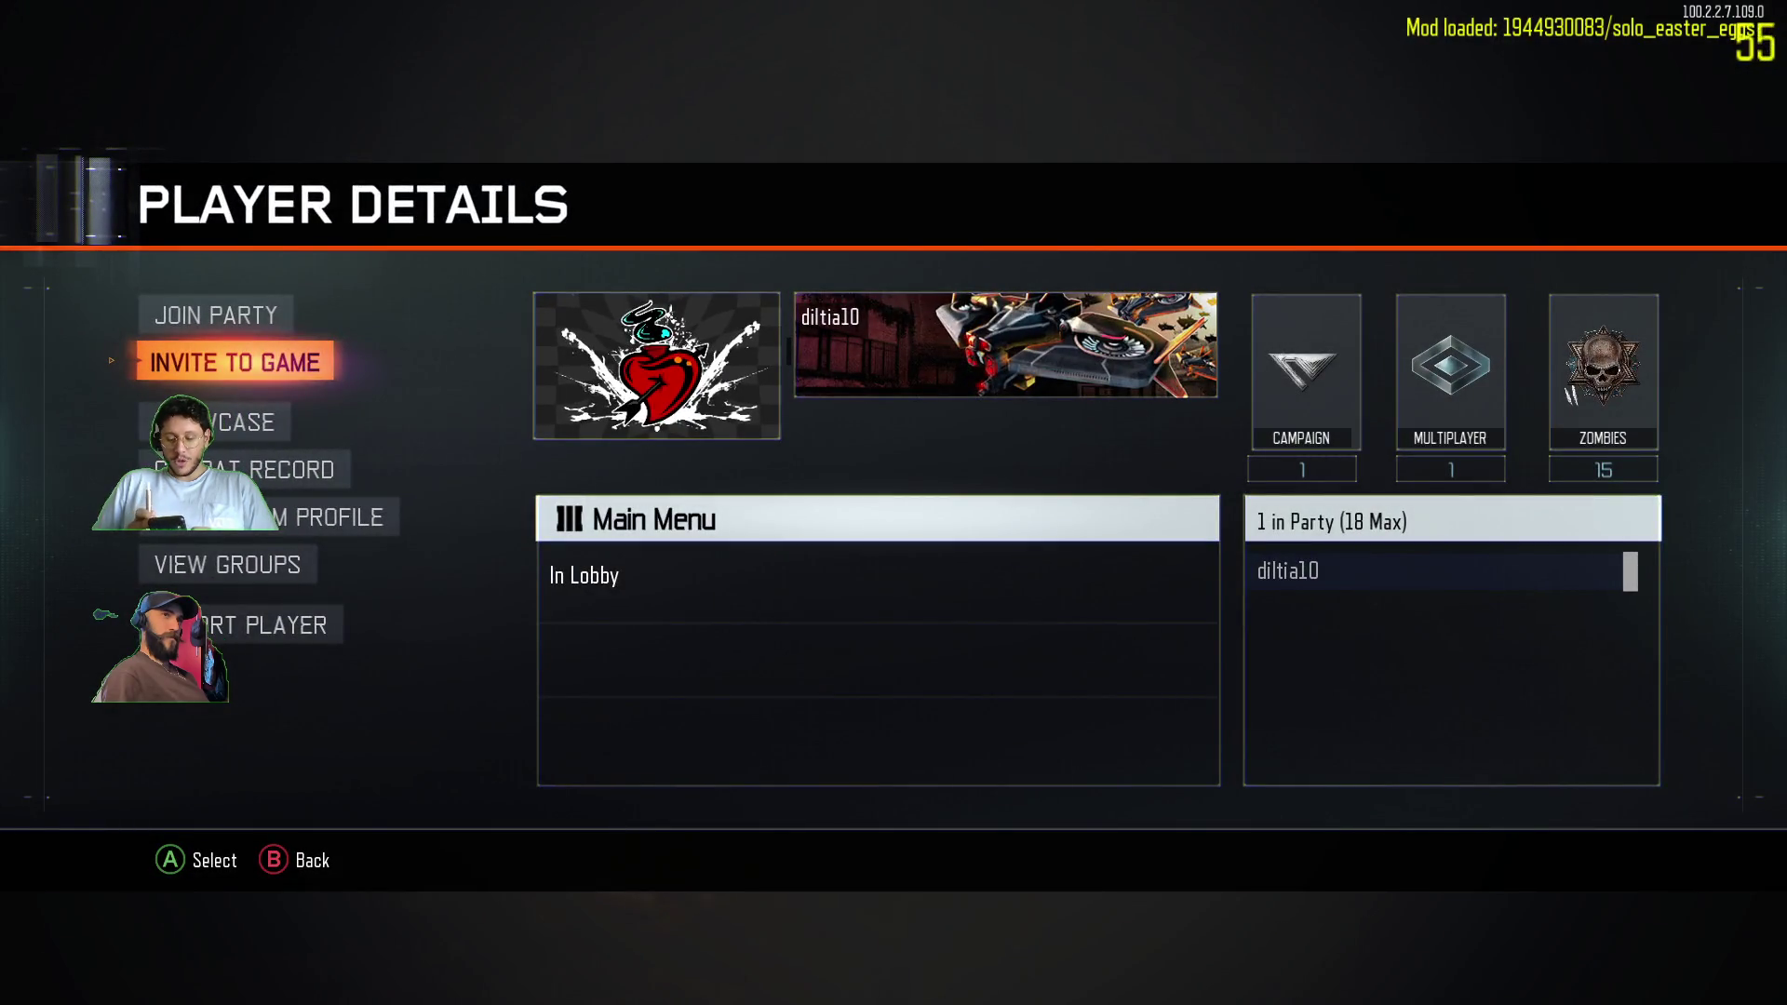
key(Escape)
key(Down)
key(Escape)
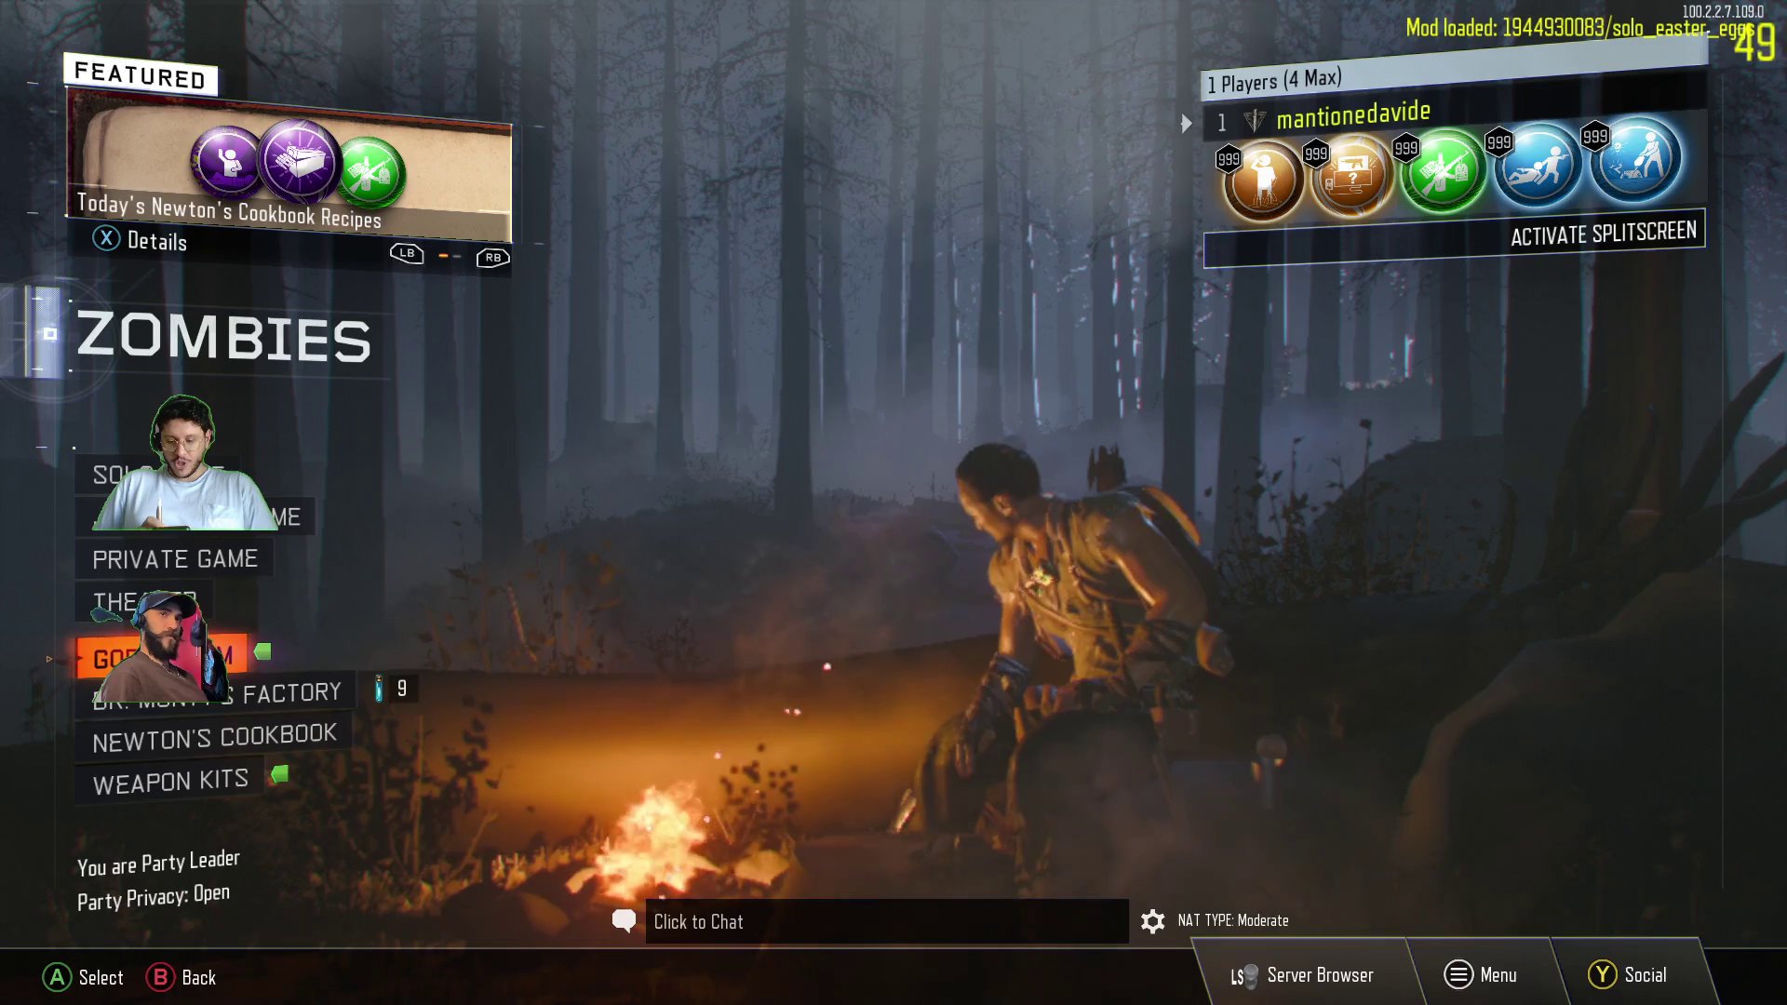
key(Right)
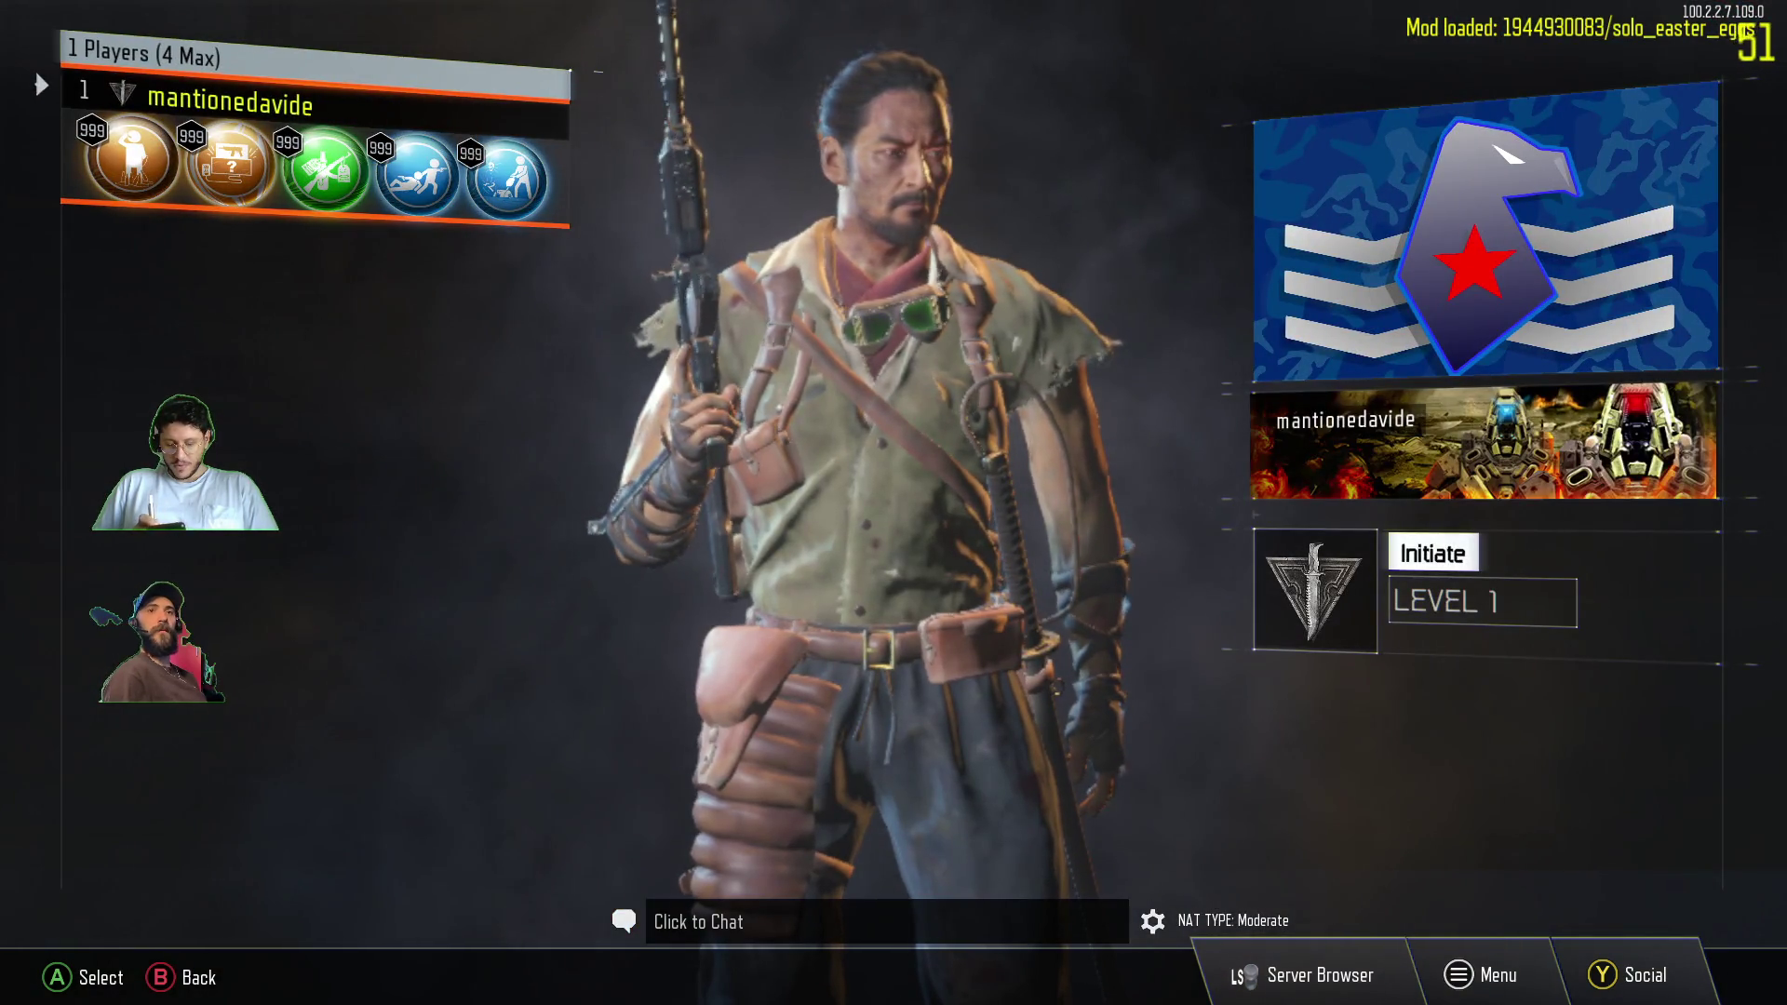
- Check the friends list, then wait in the lobby until a second player joins
key(Escape)
key(y)
key(Escape)
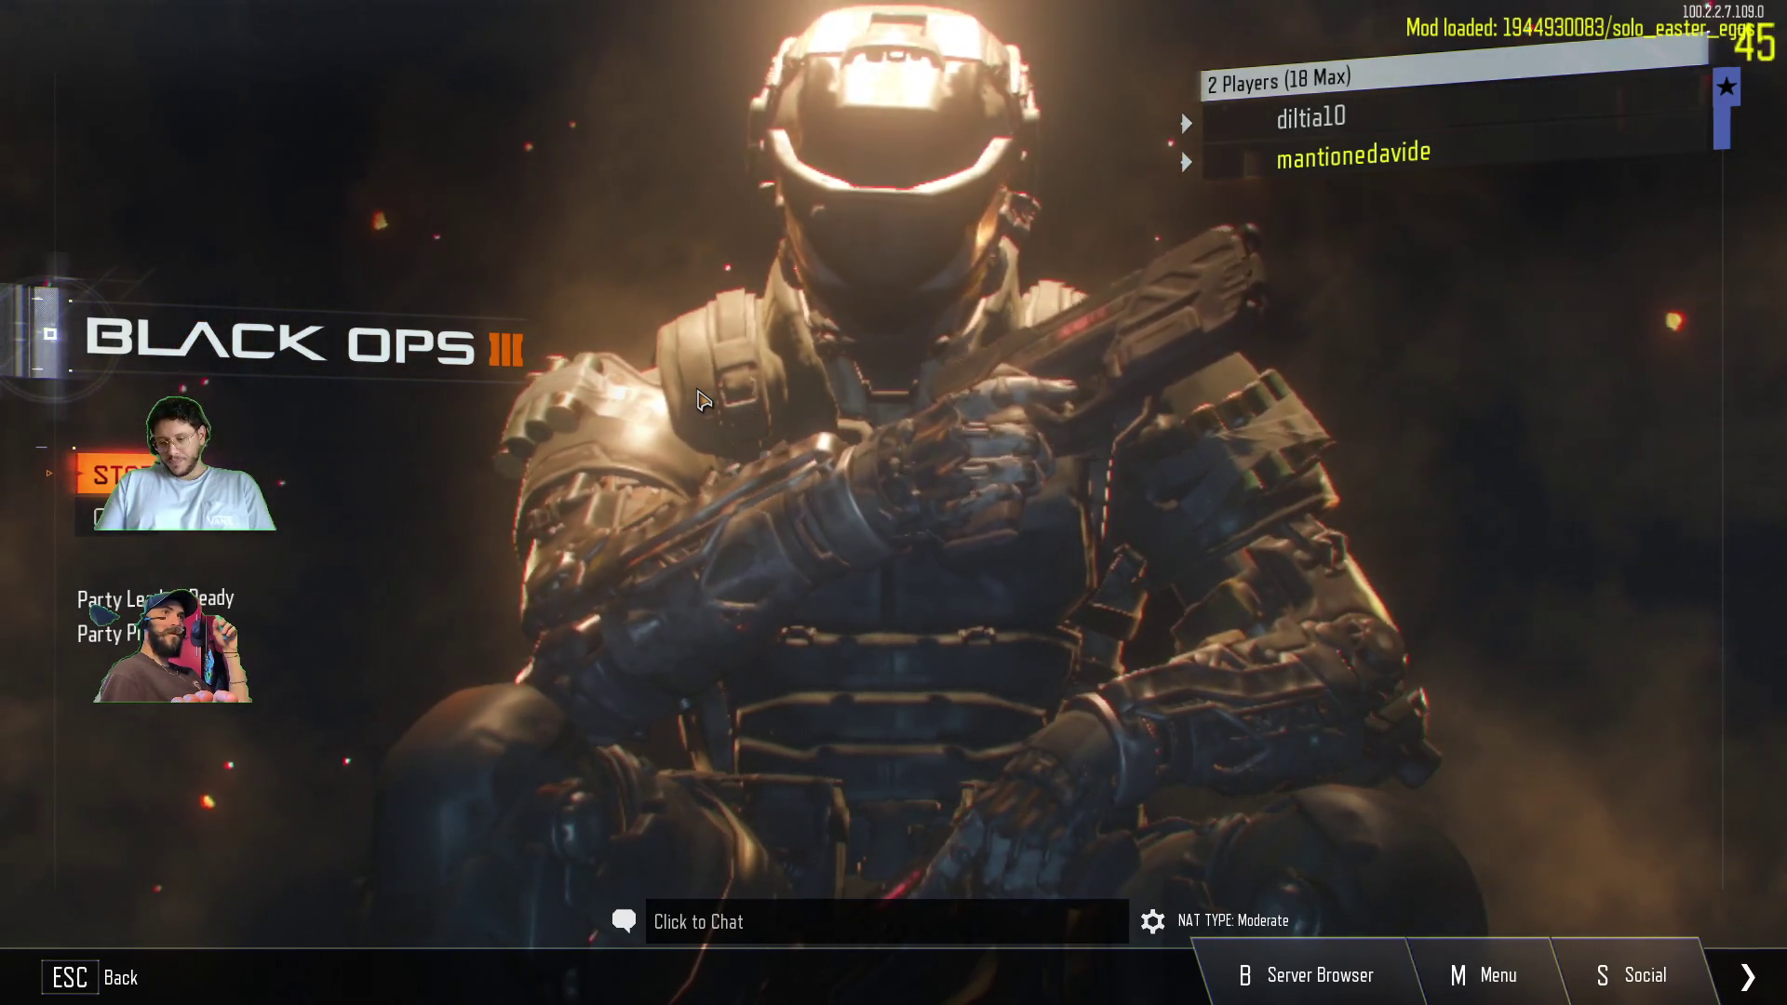
key(Up)
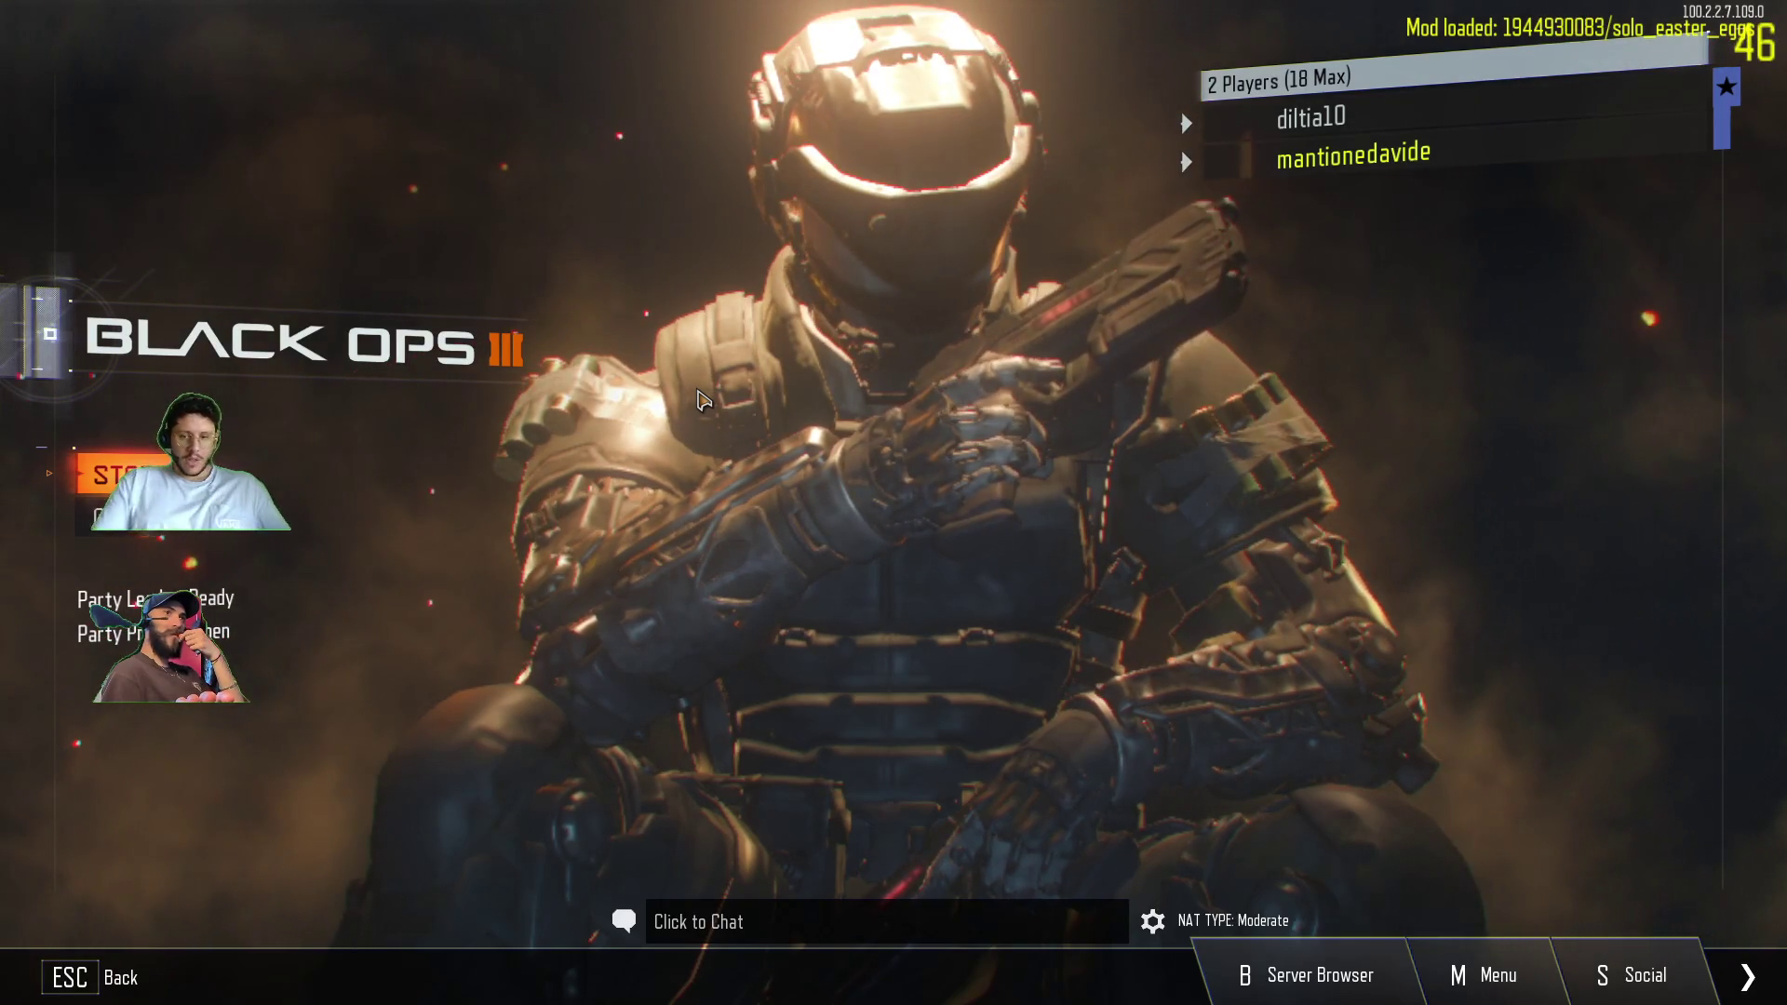
key(Down)
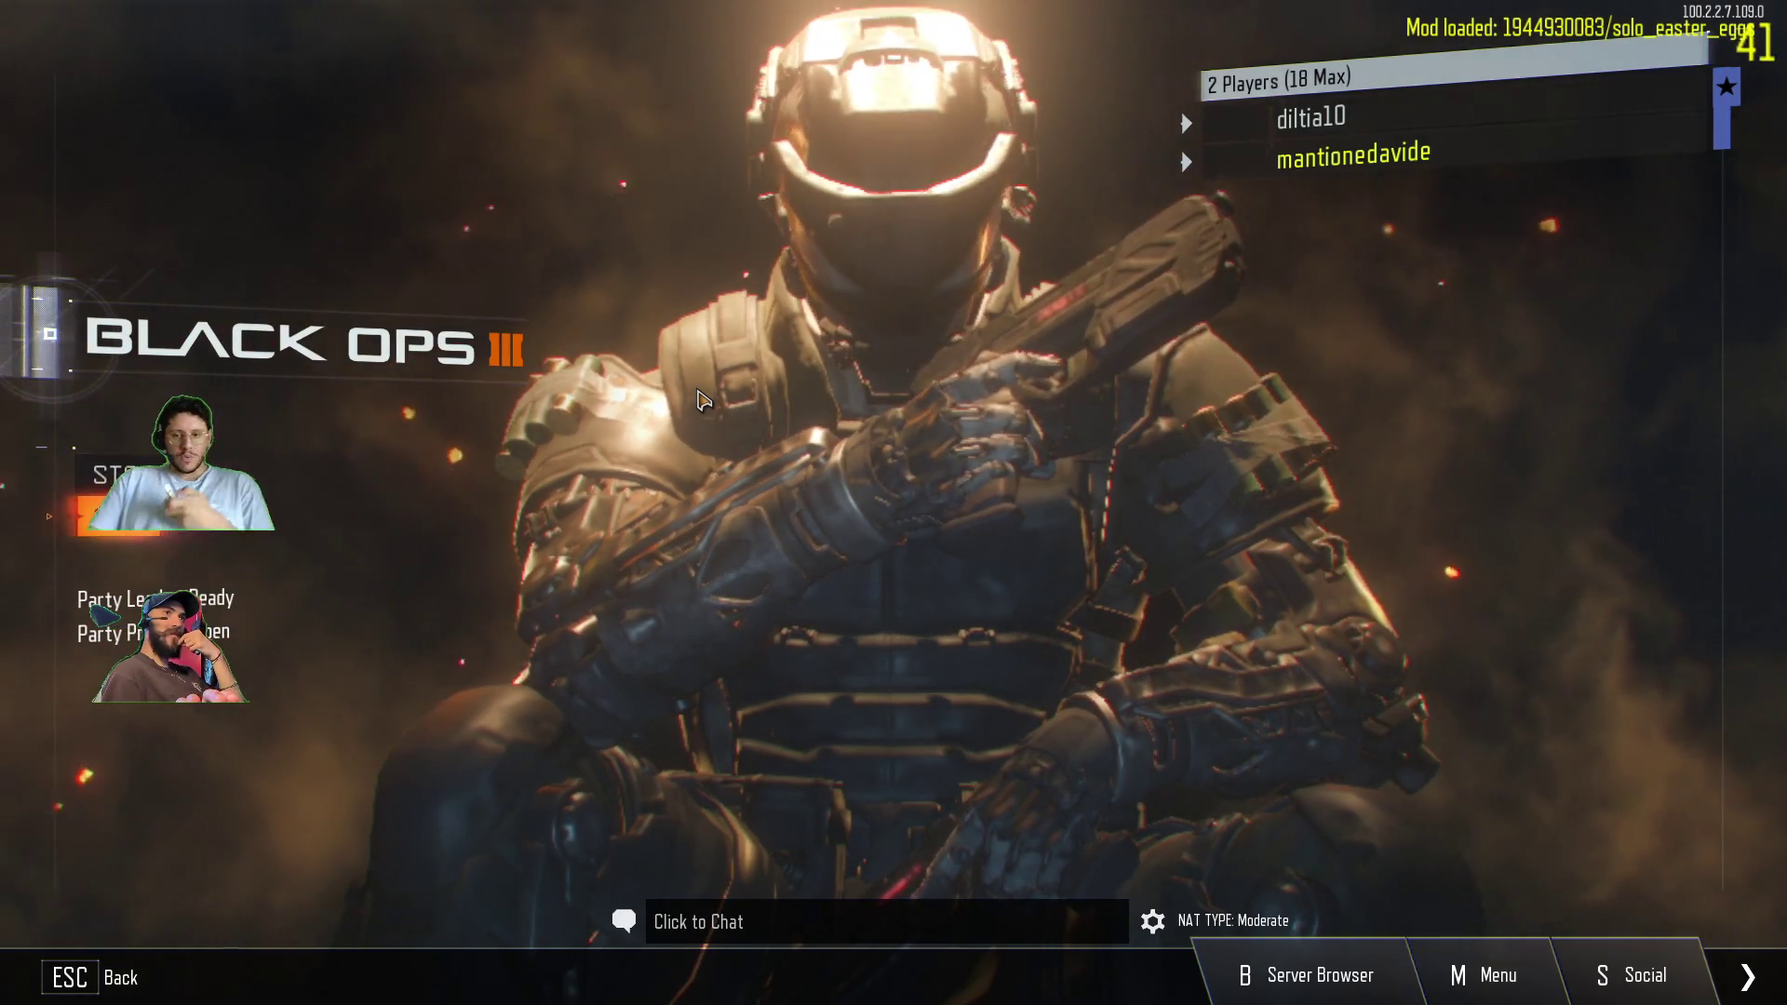
key(Up)
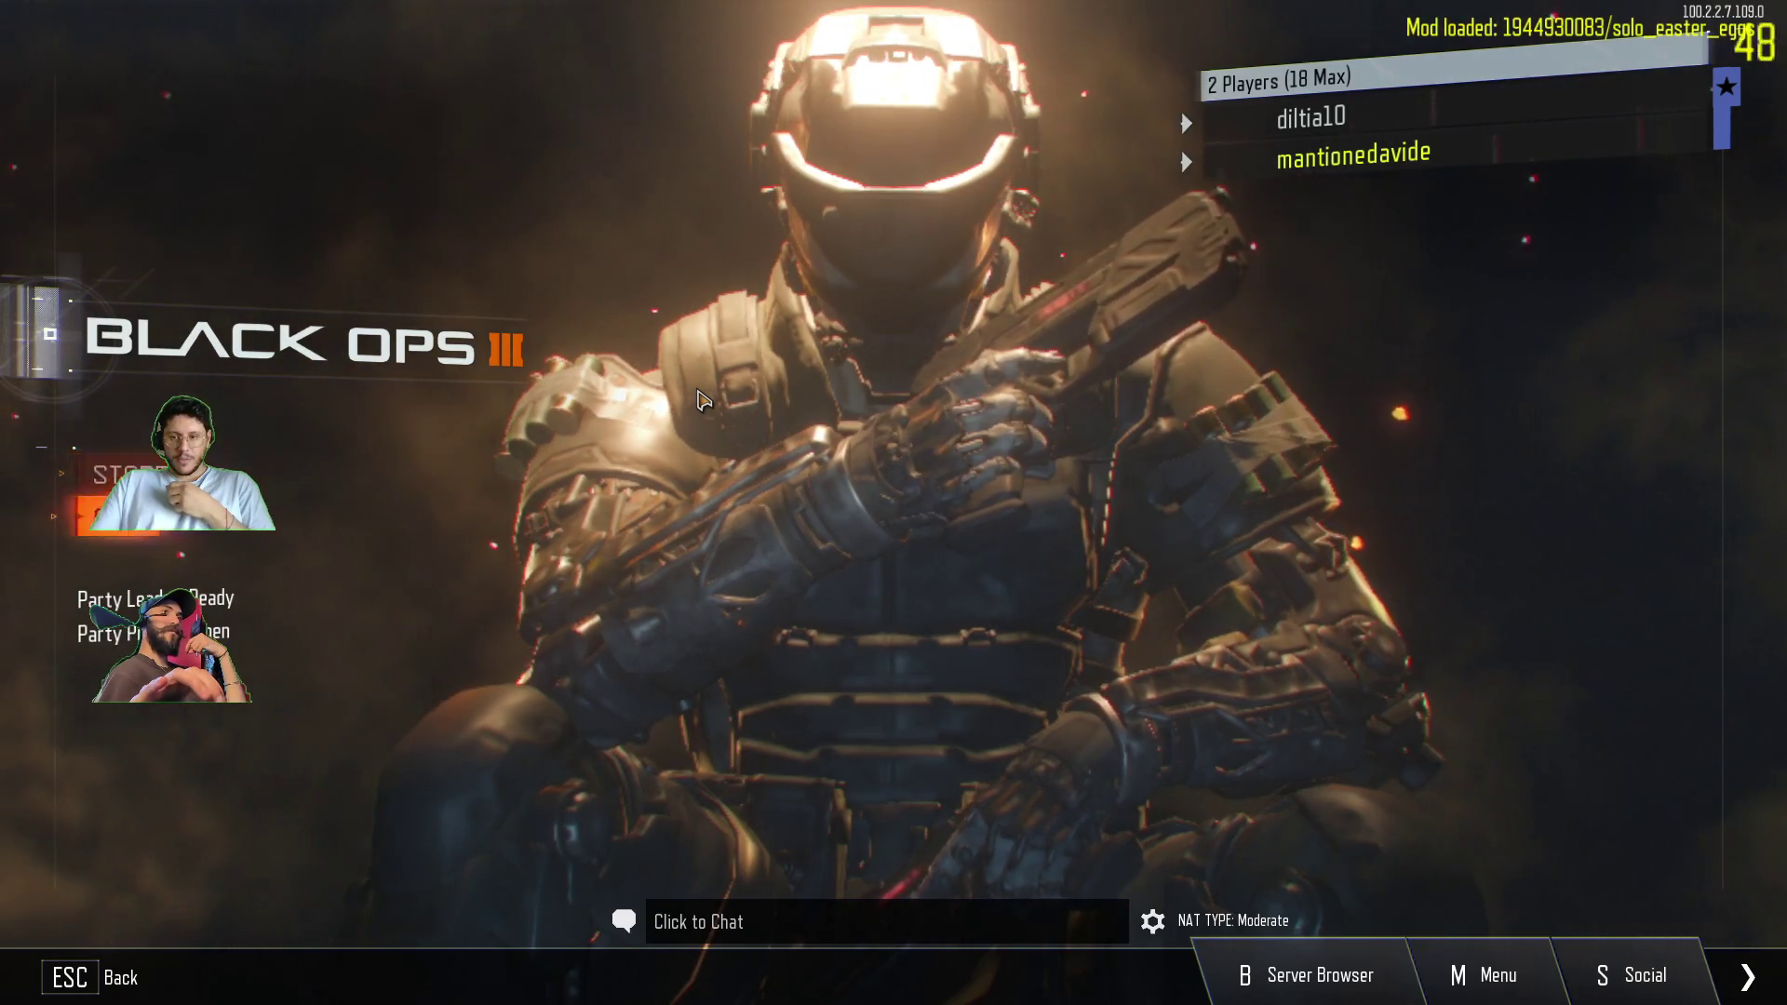
key(Up)
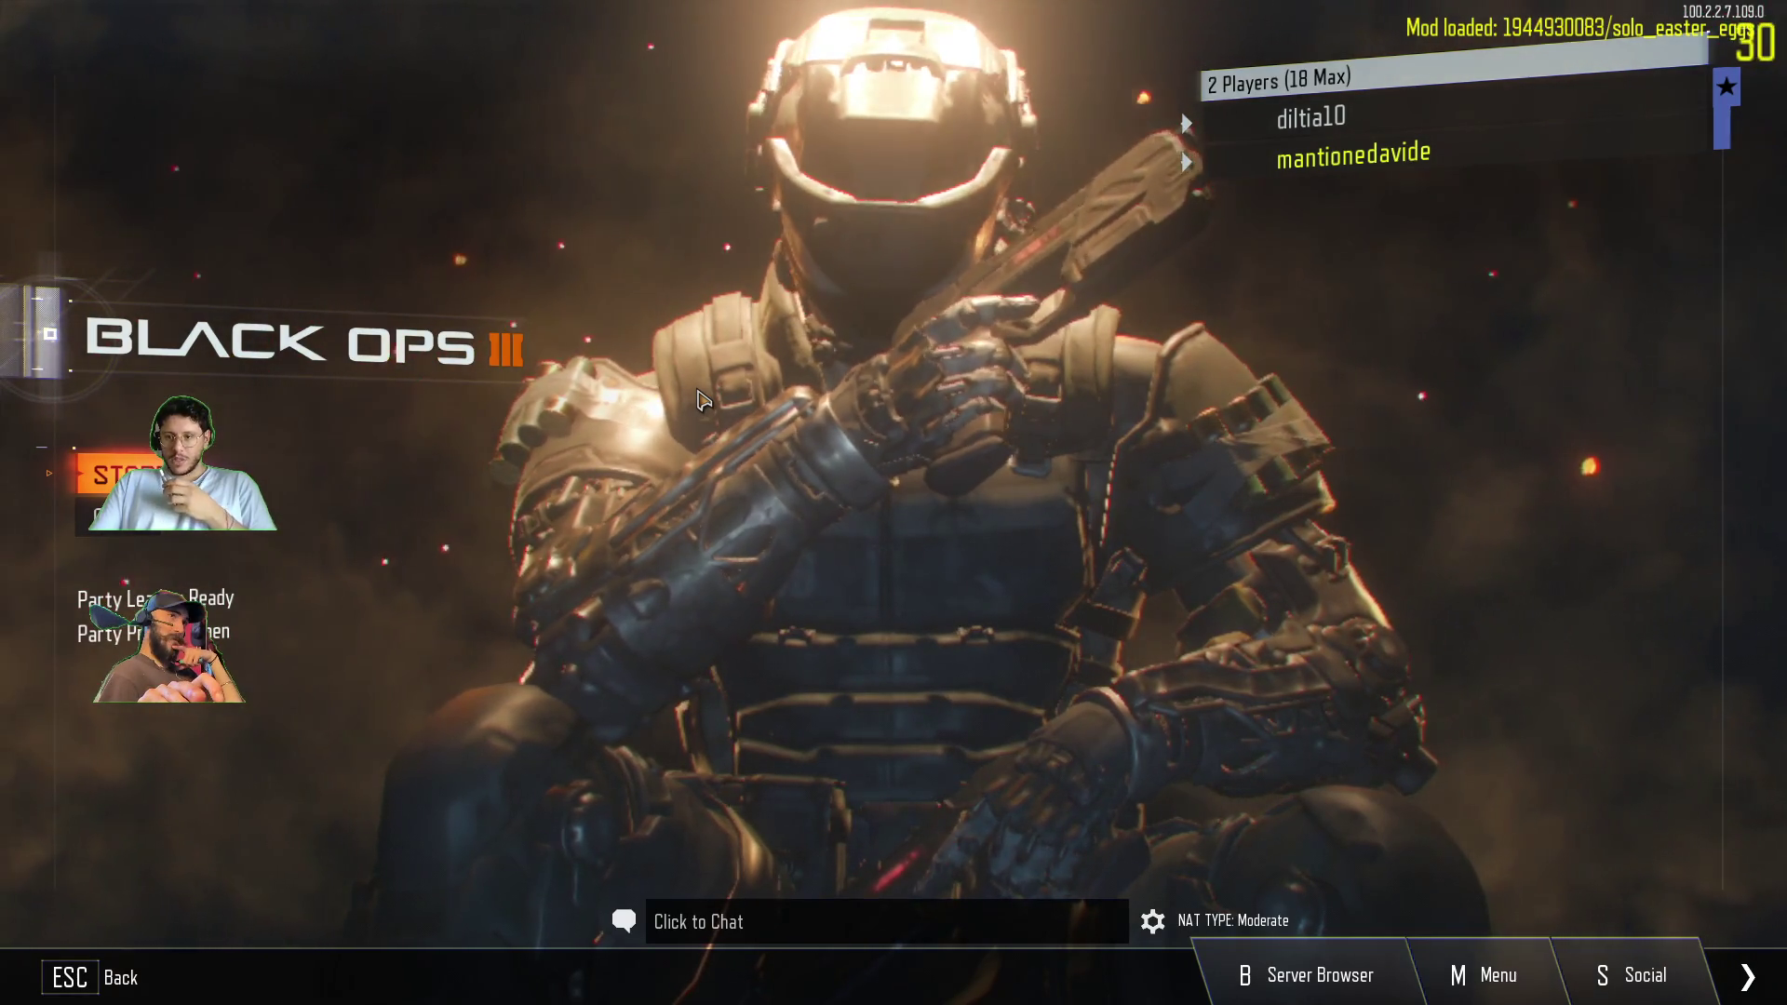
key(Down)
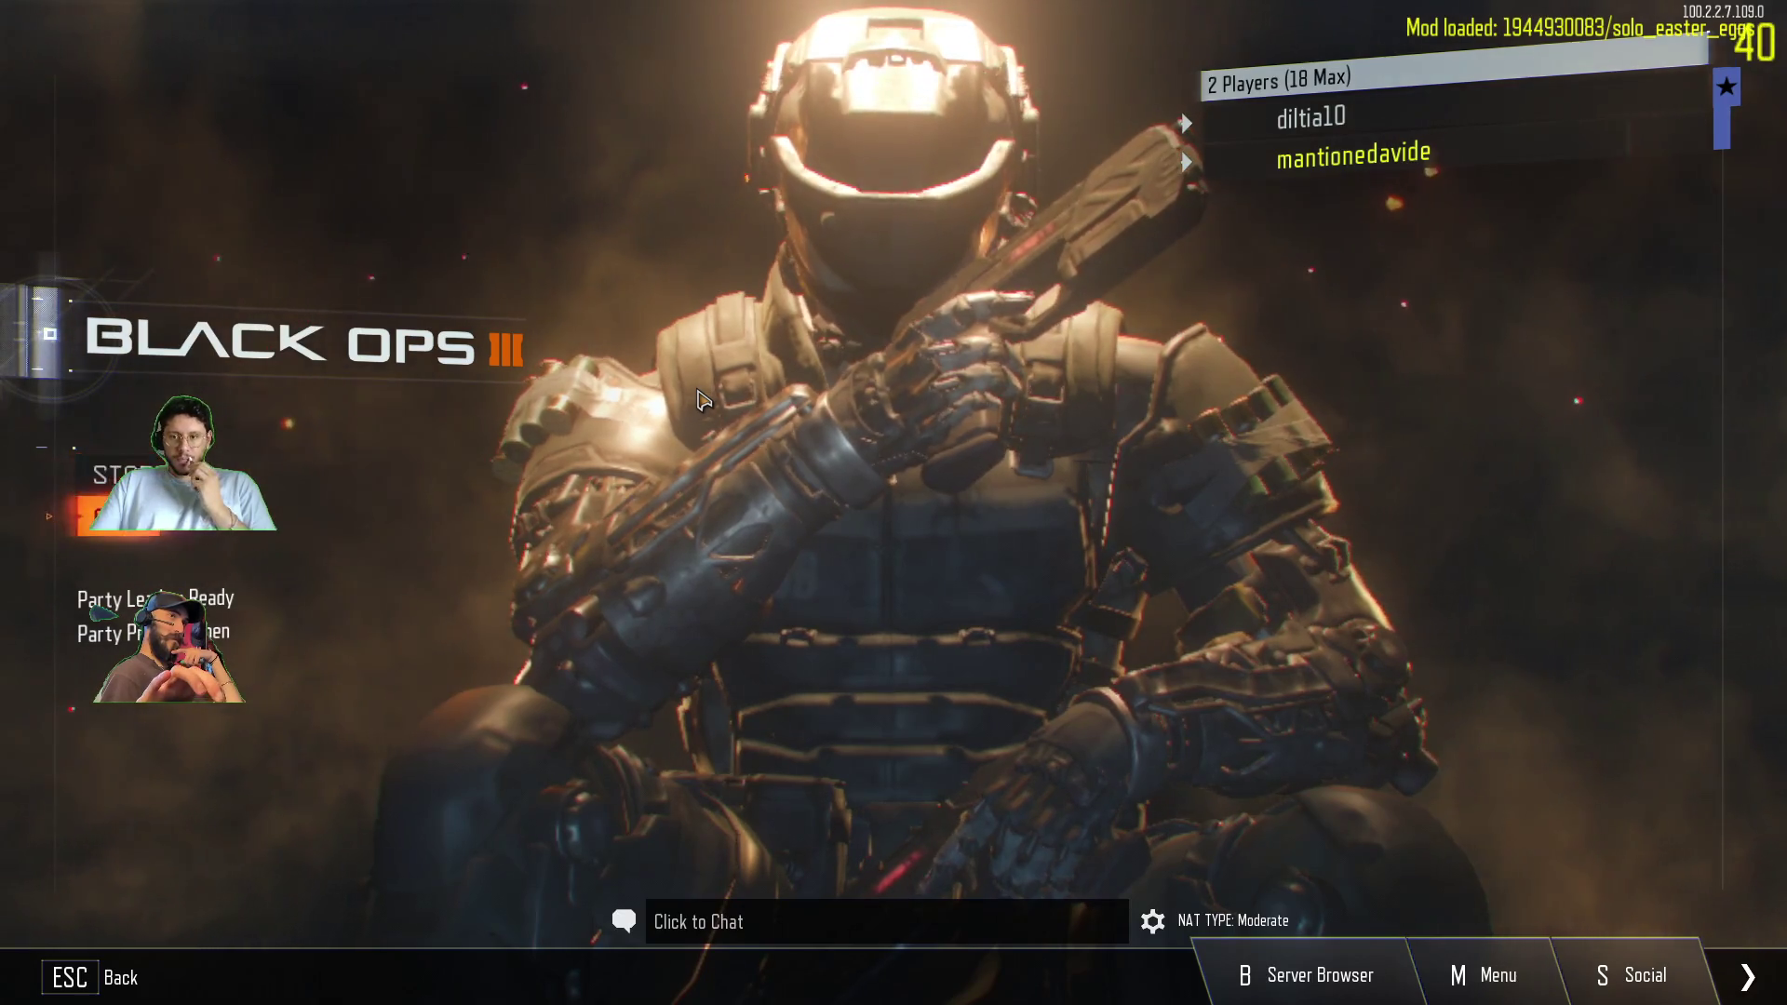
key(Down)
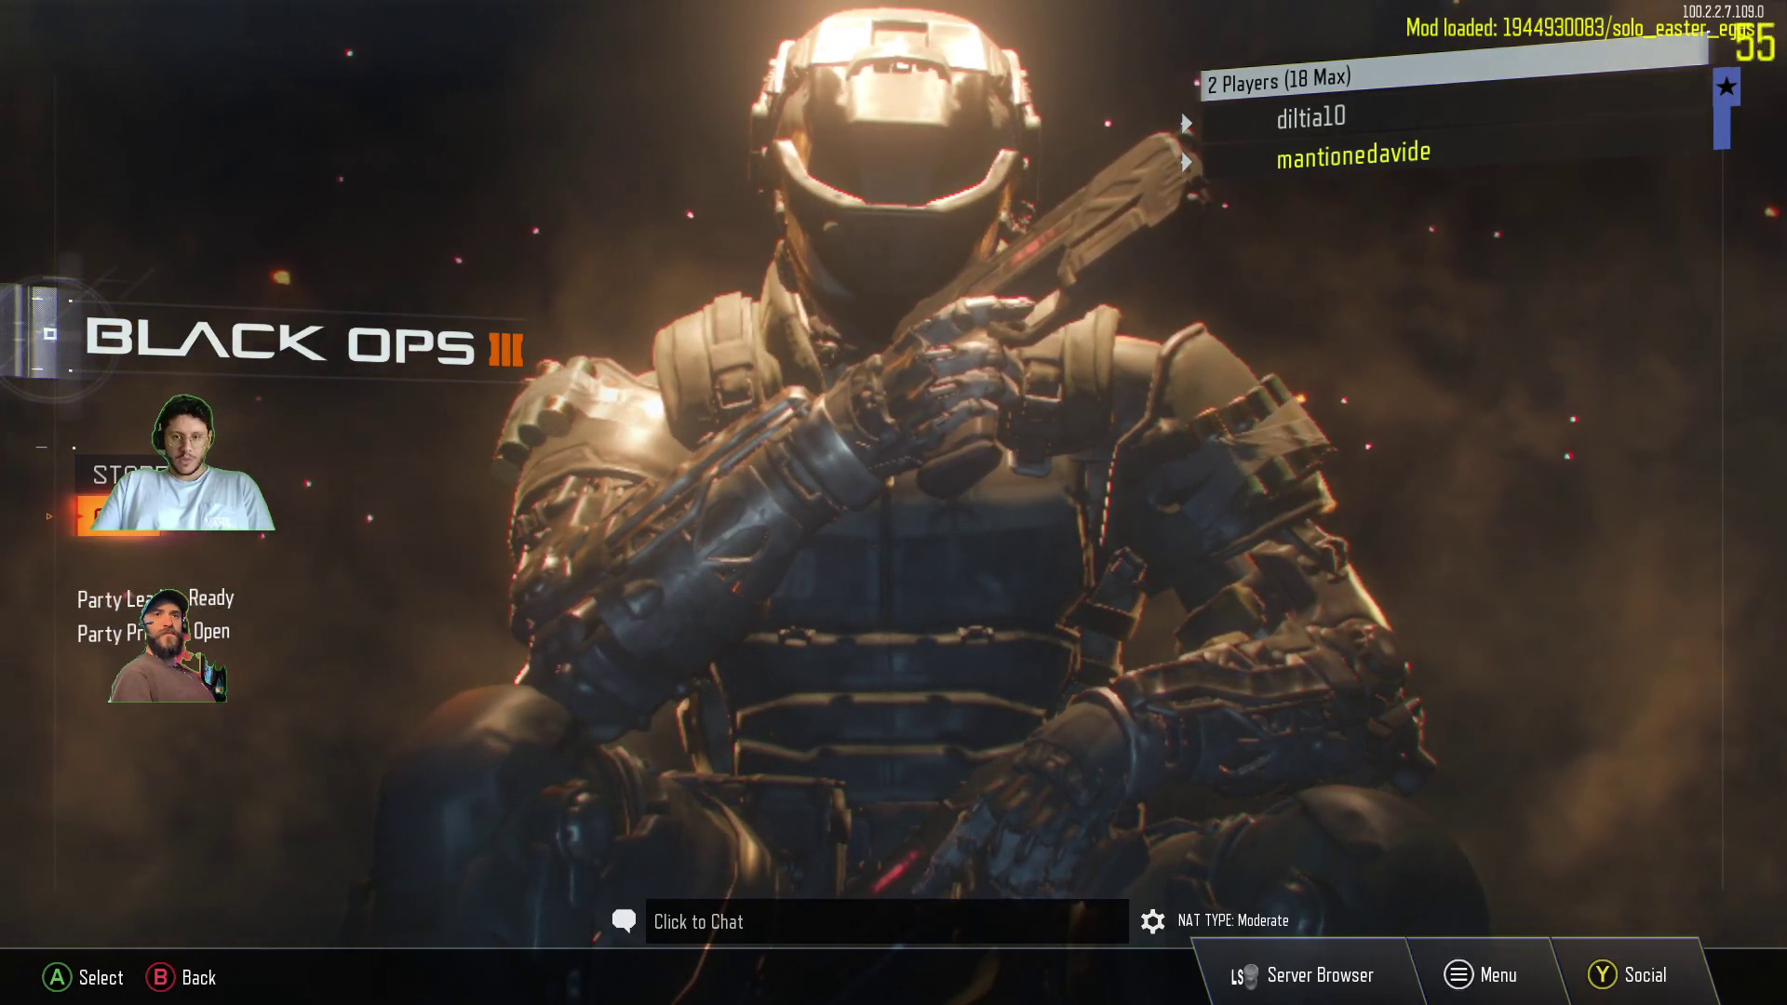
key(Up)
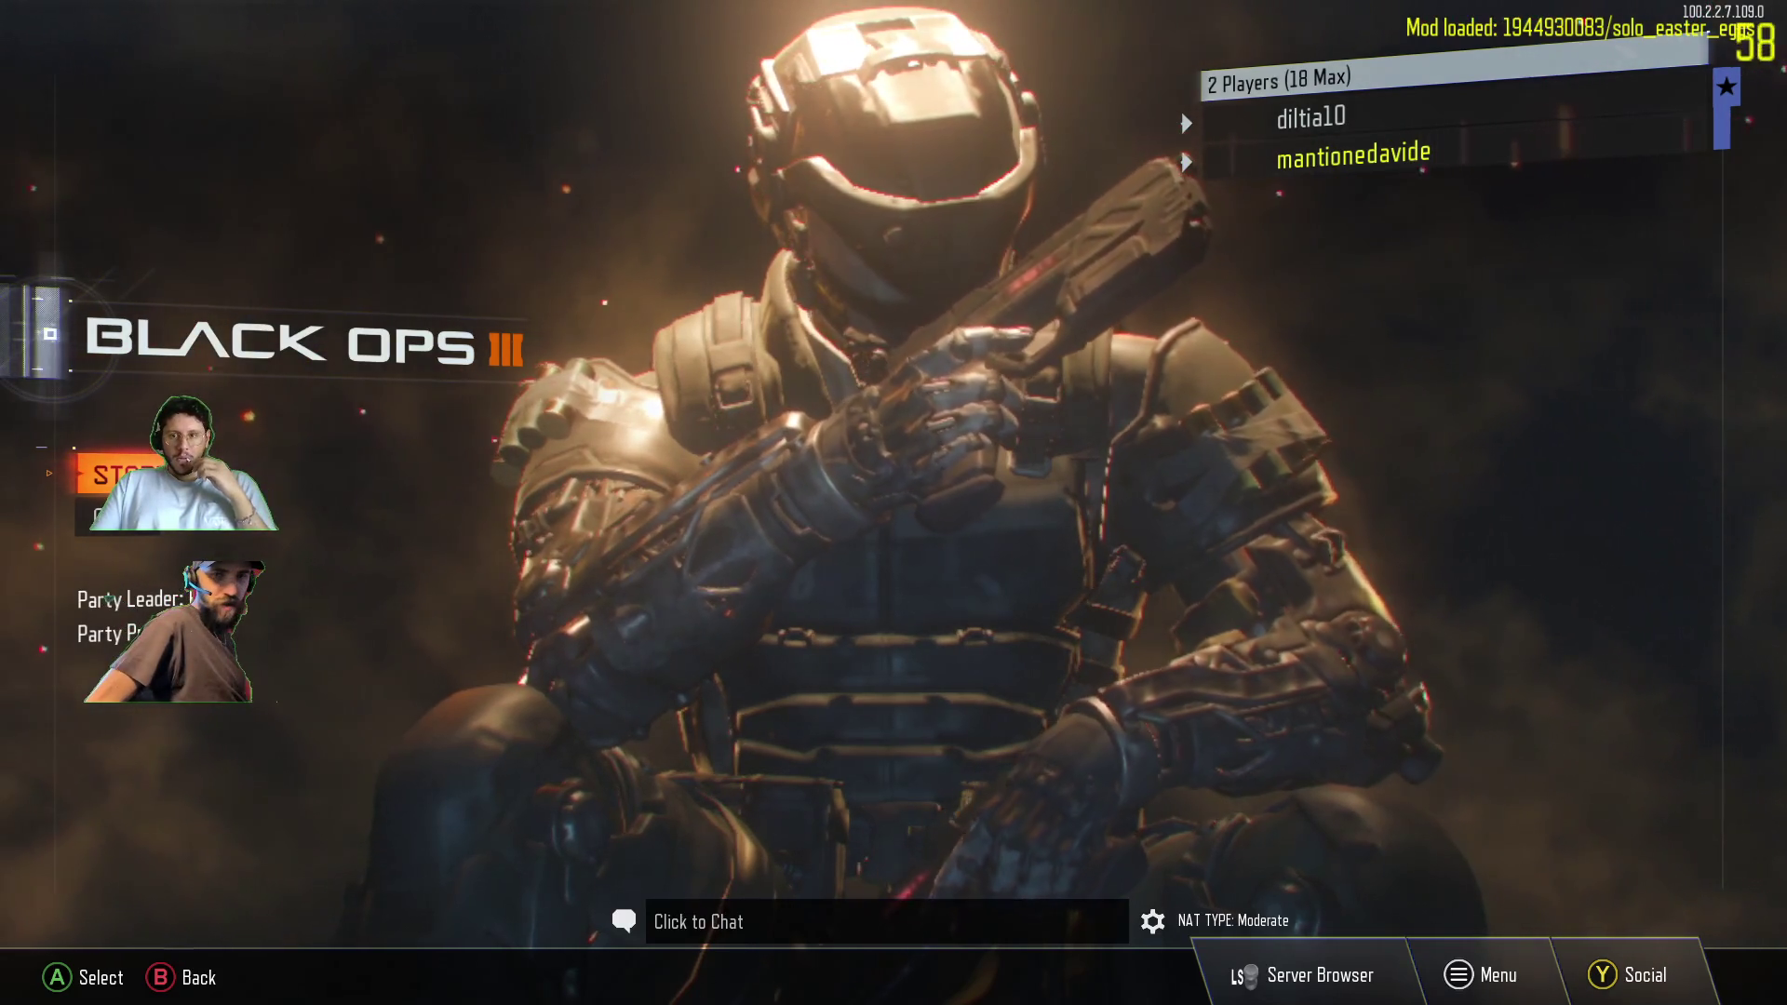
key(Down)
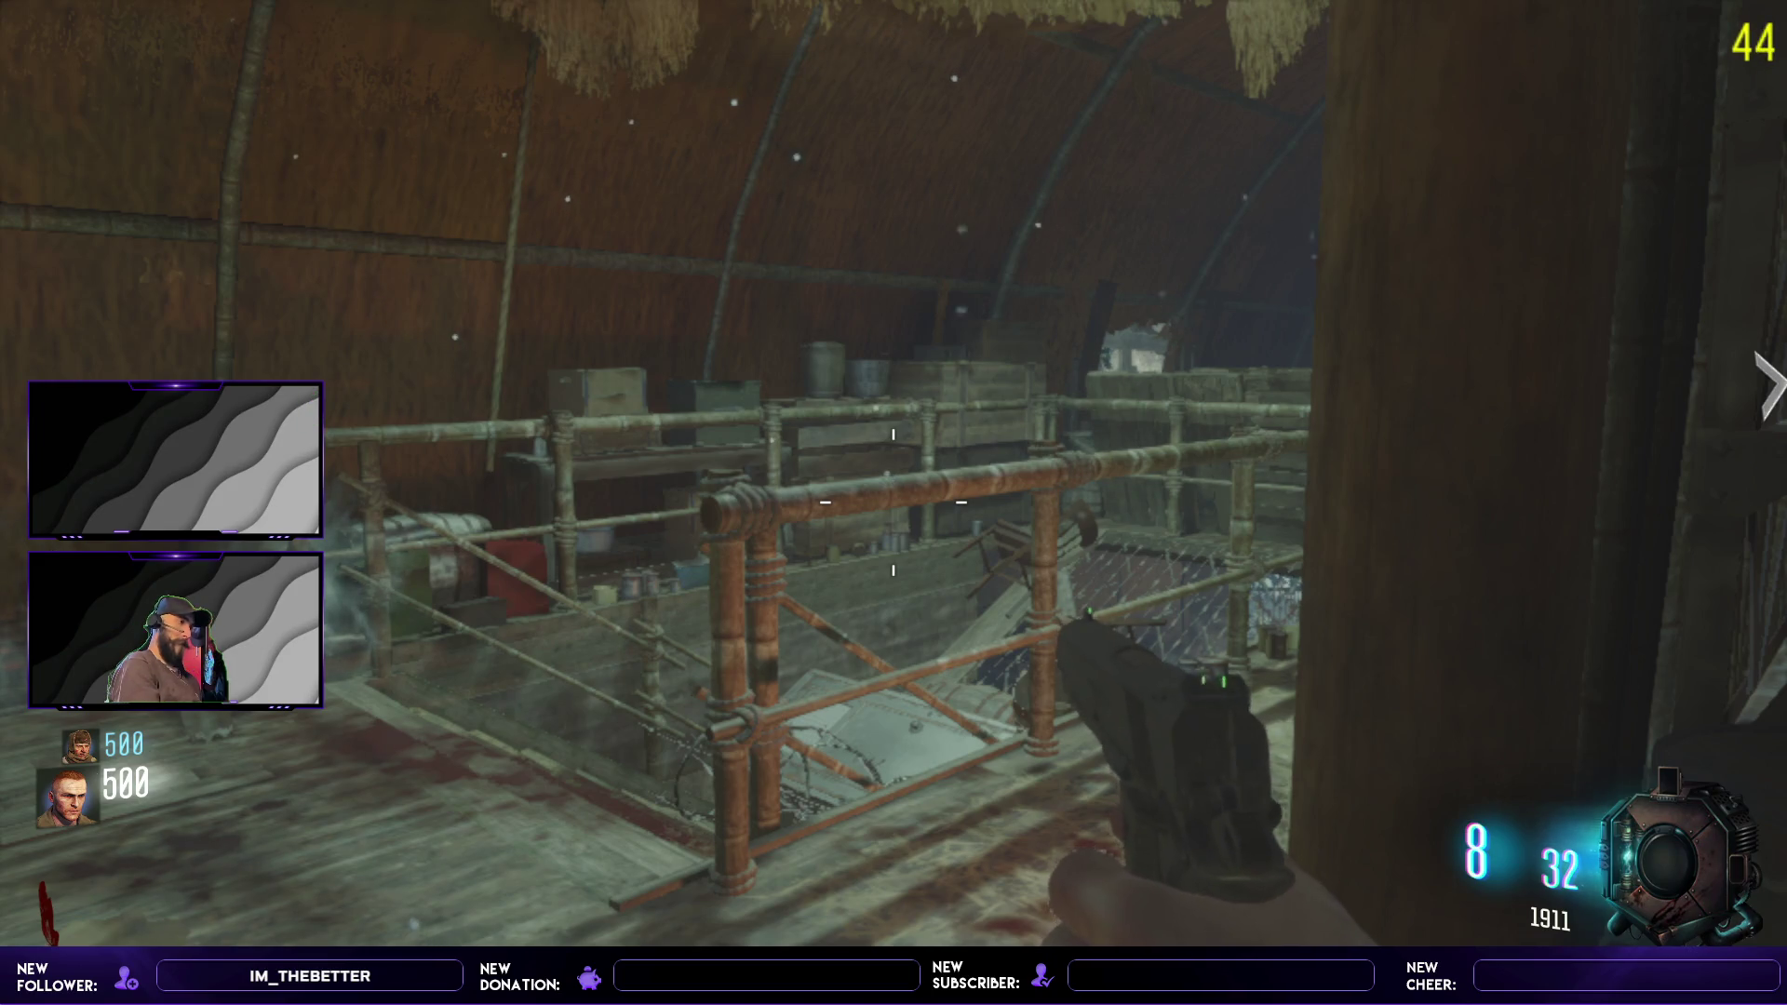
- Move through the hut past the shelves and crates to the walkway beside the railing
key(w)
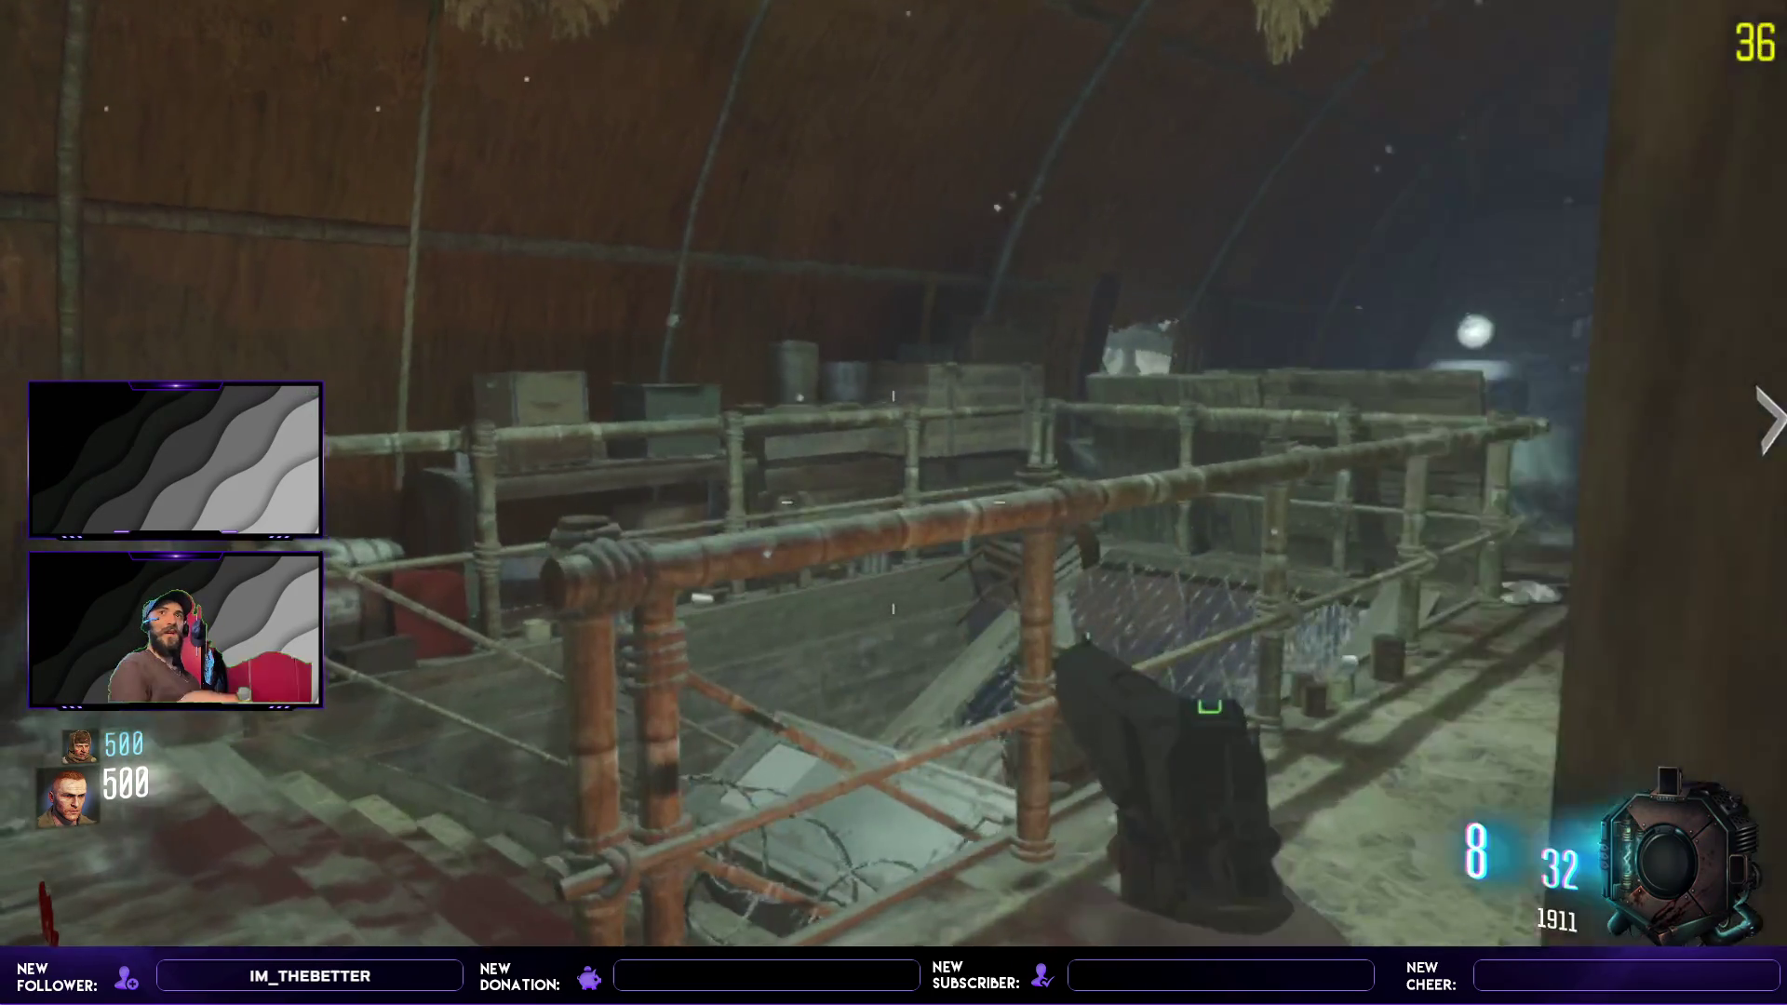
key(w)
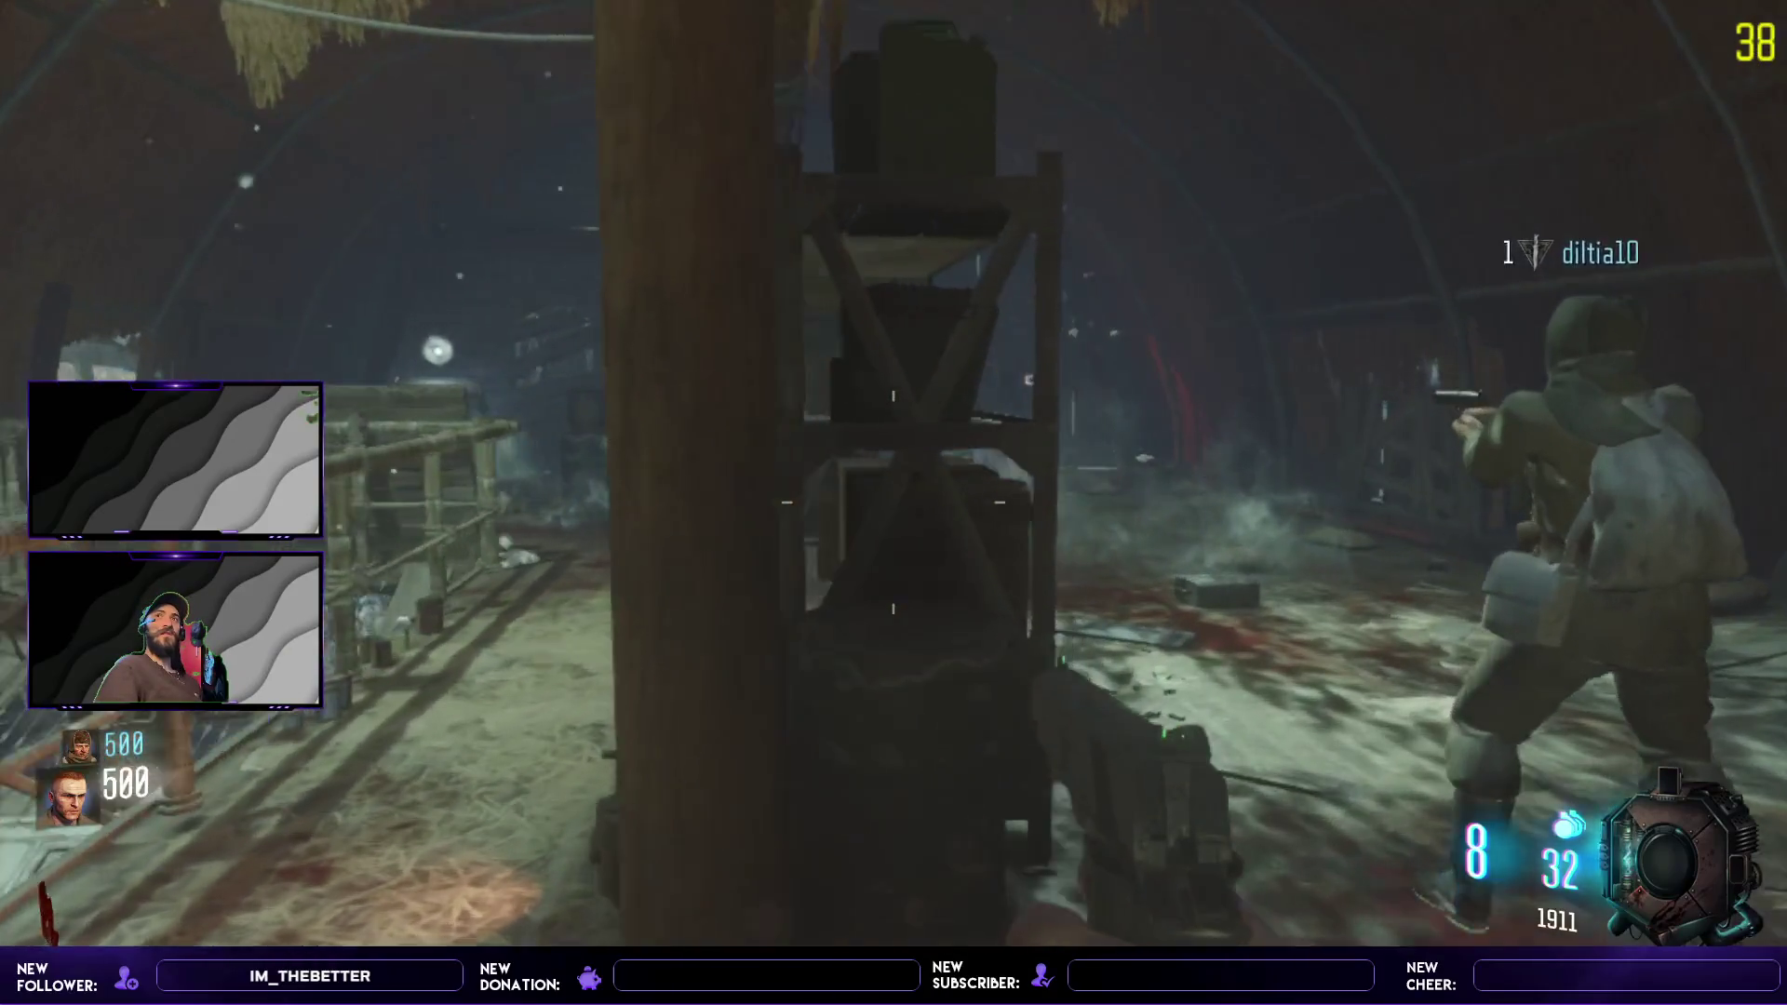
key(w)
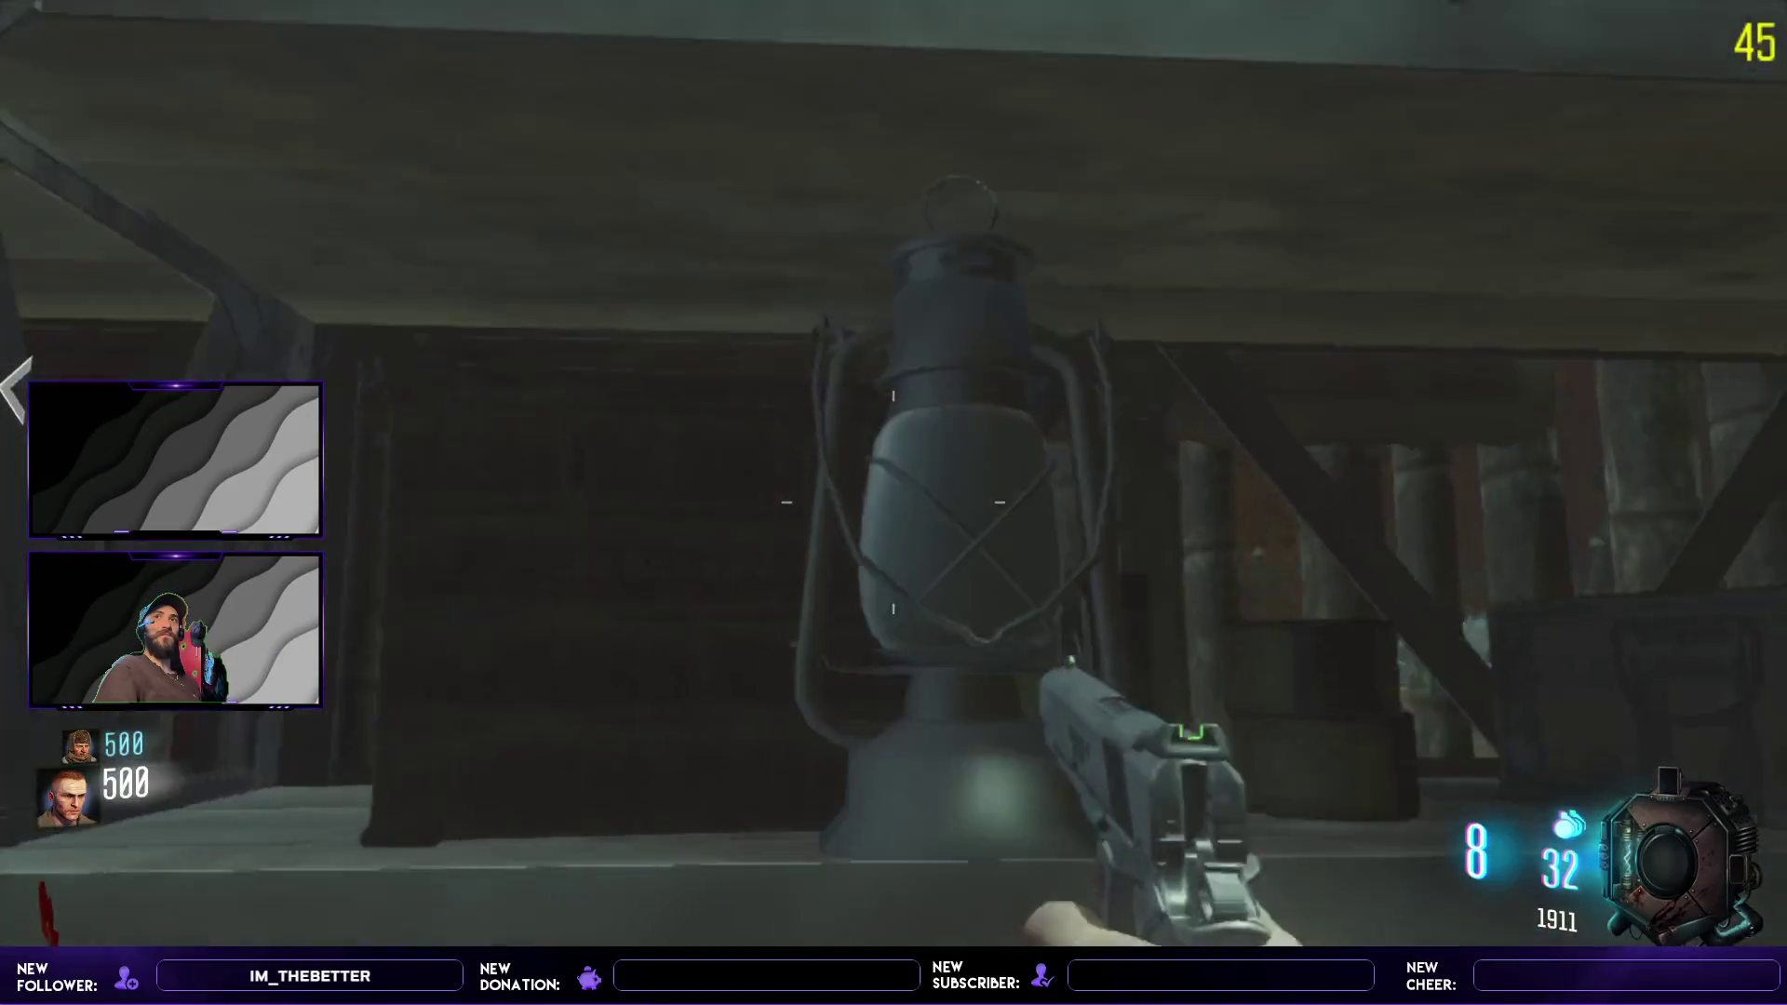
key(w)
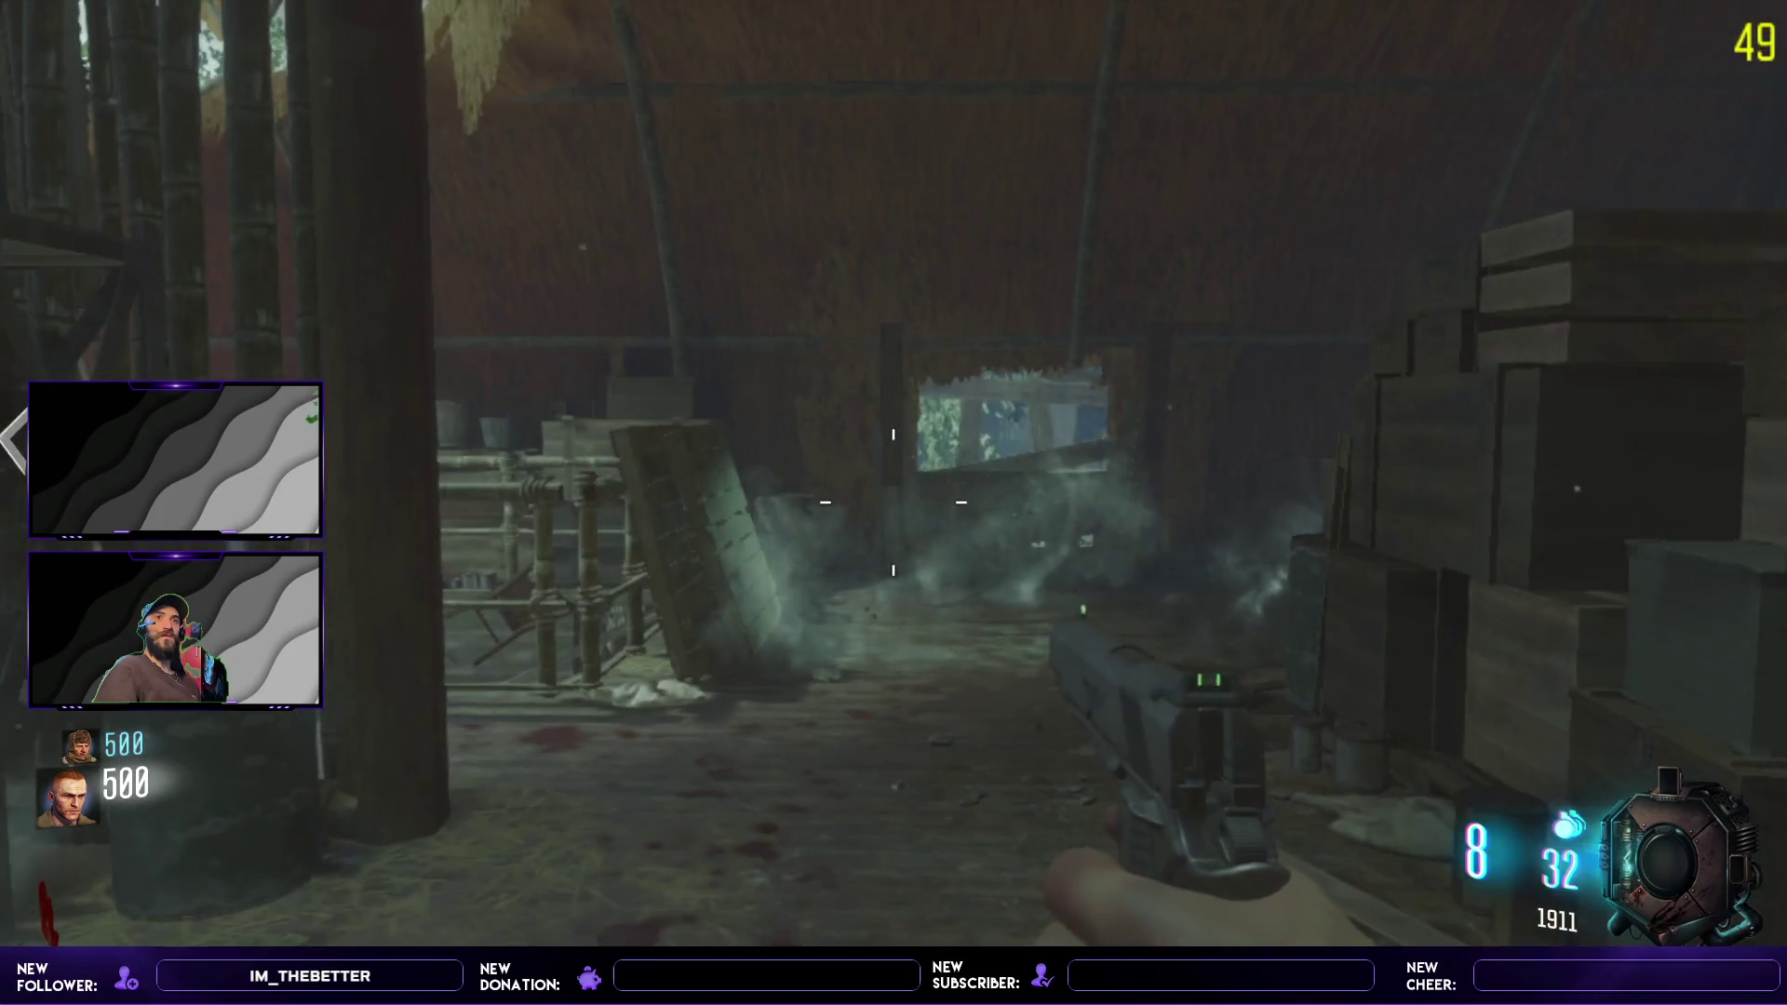
key(w)
key(w)
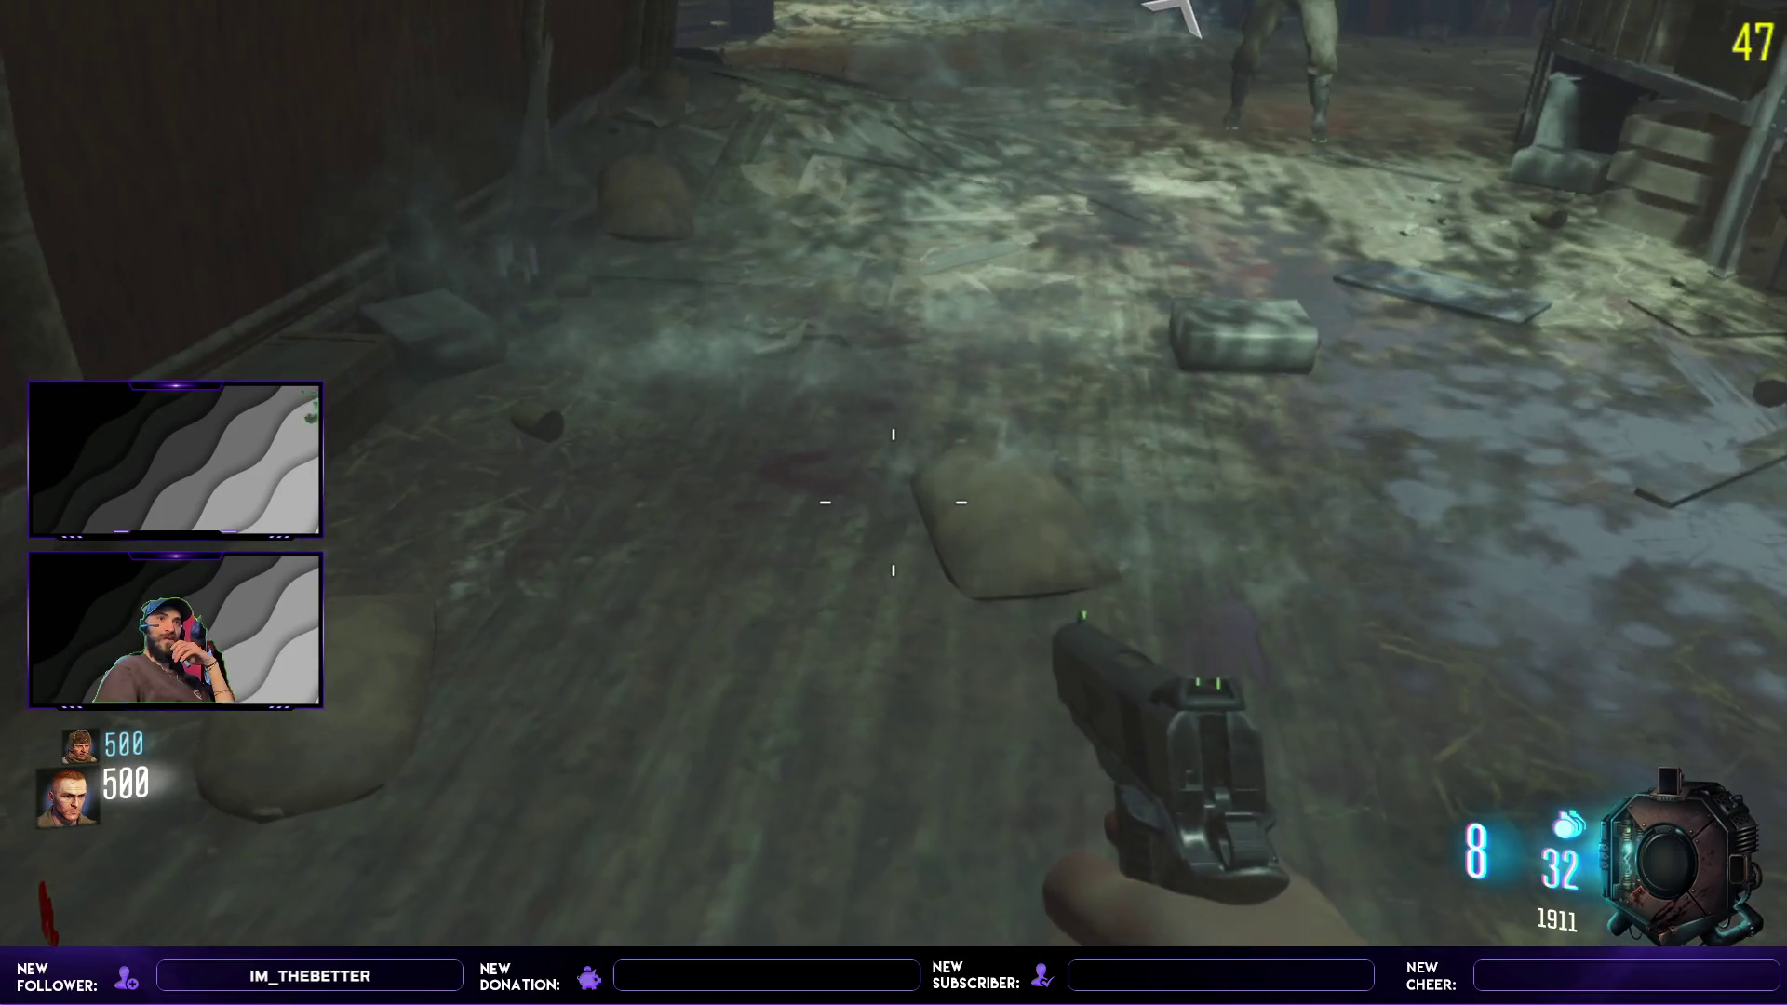
key(w)
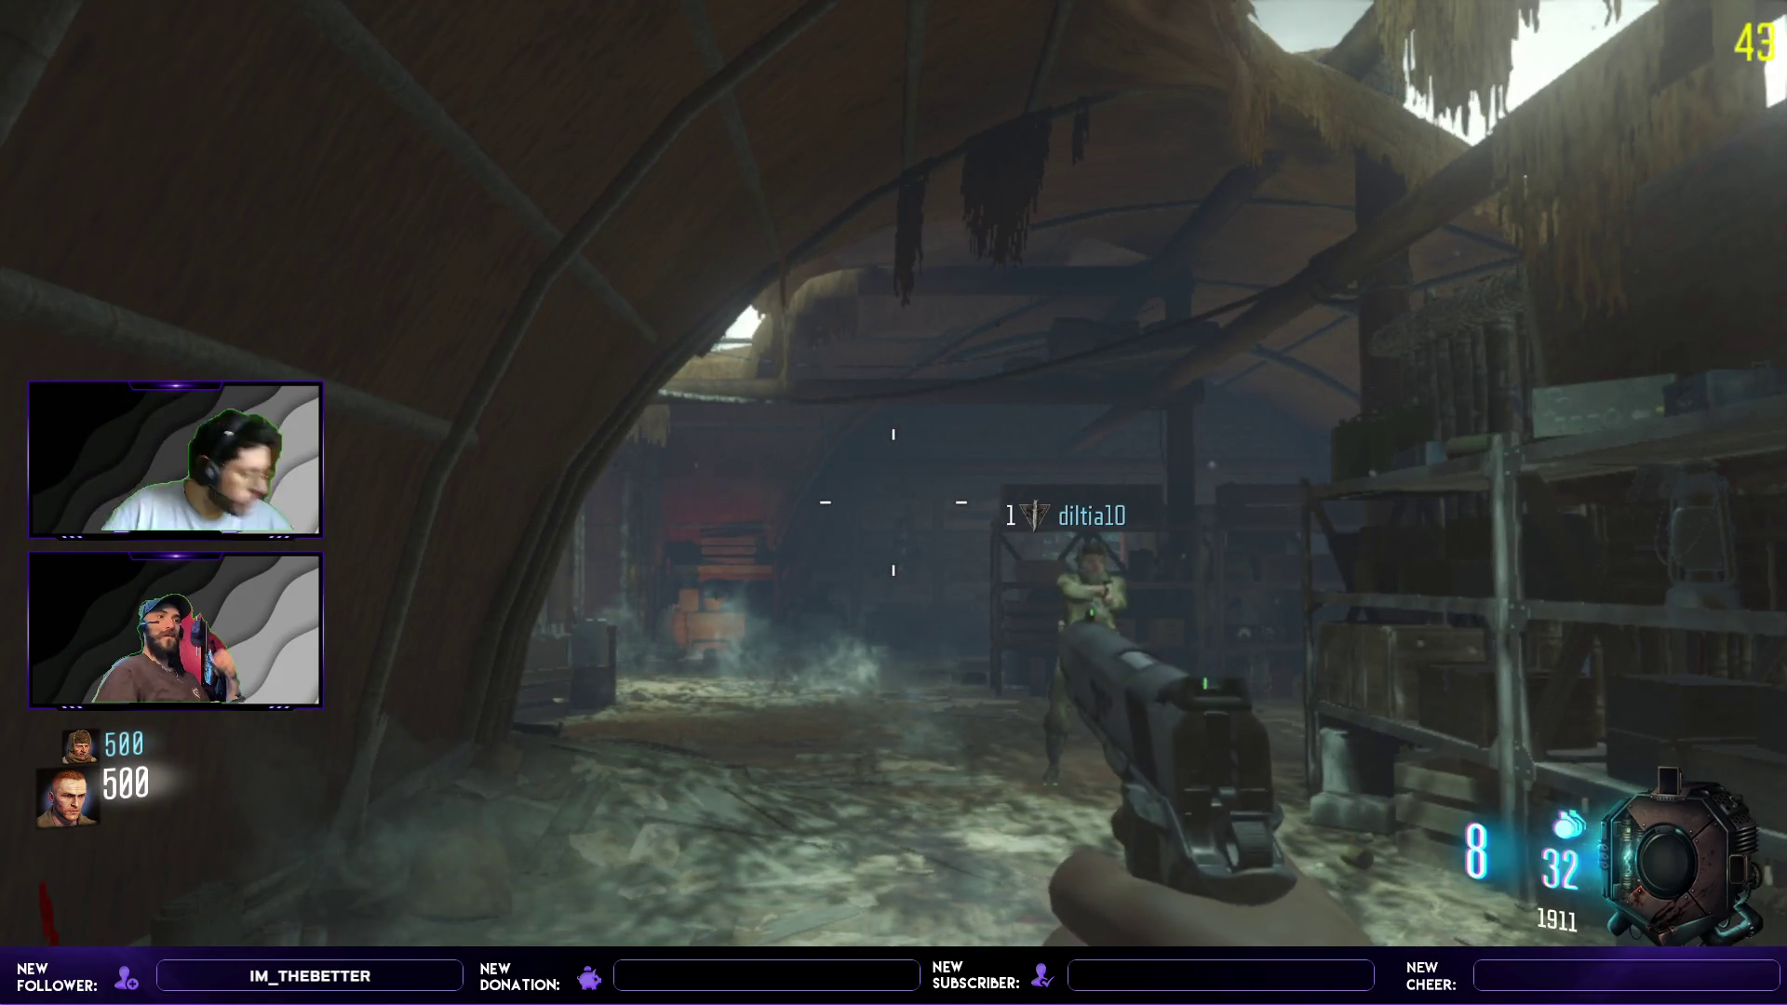
mouse_move(894, 503)
key(w)
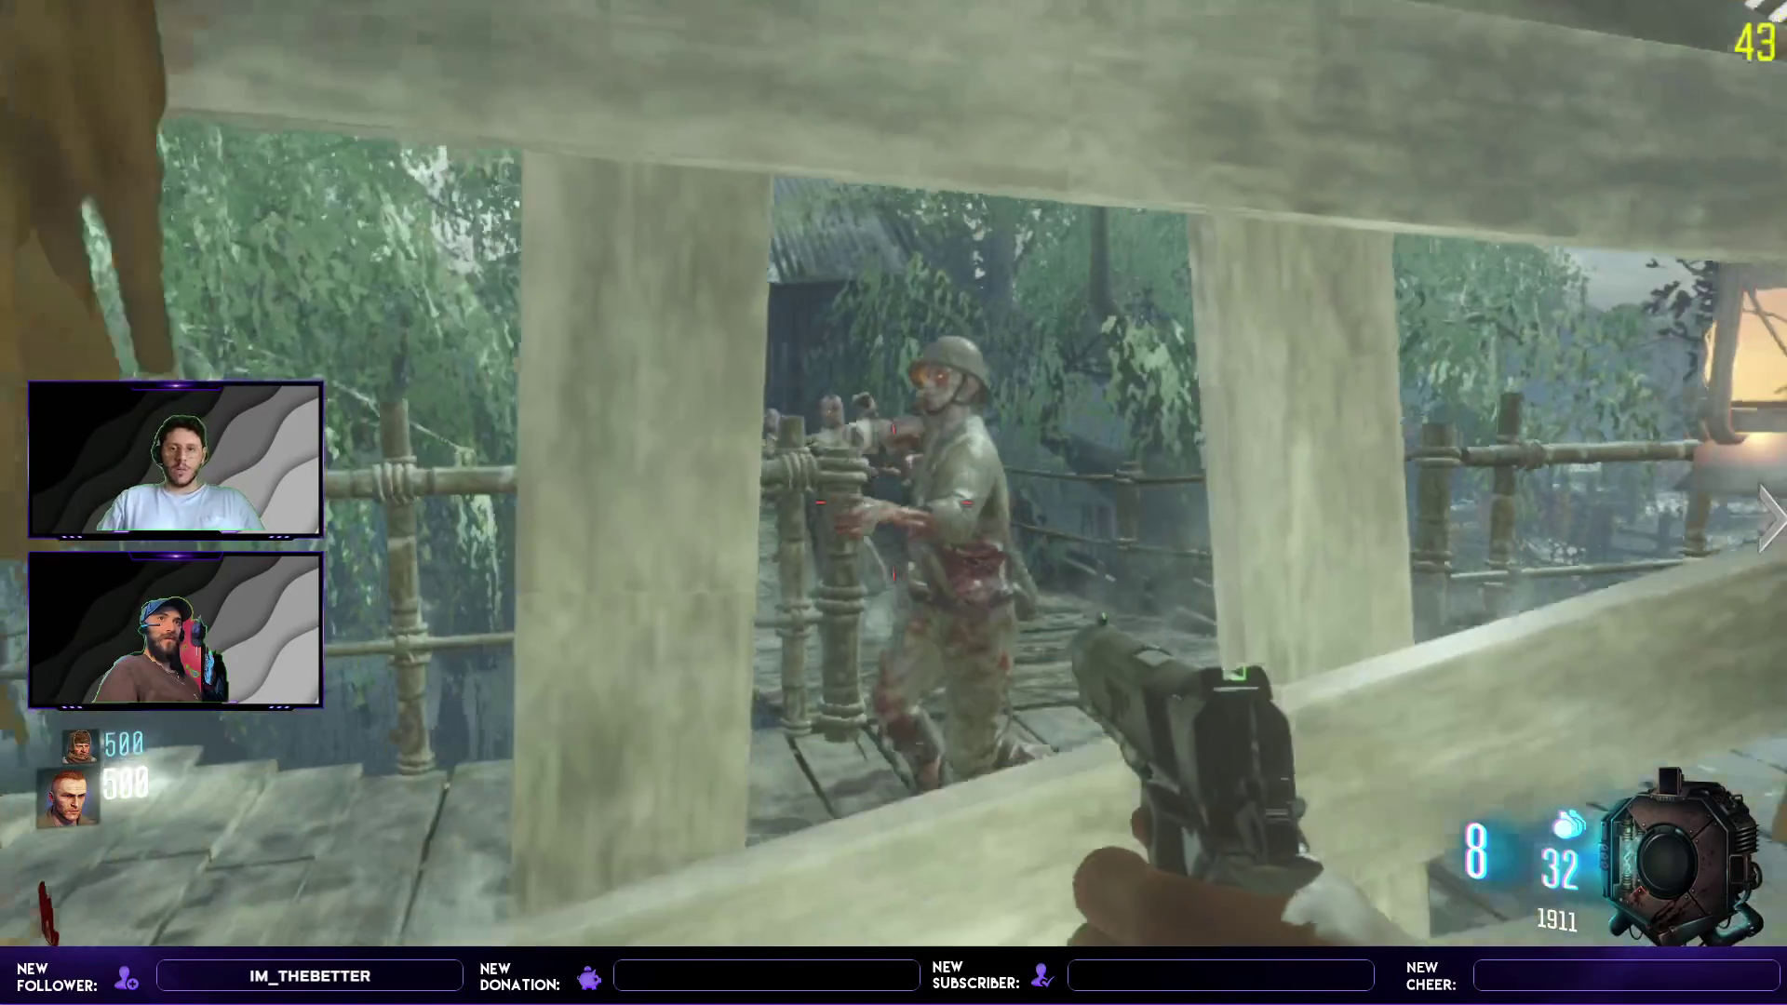
- Kill the zombies at the boarded window and inside the hut with 1911 shots and knife hits, reloading twice
click(893, 503)
click(894, 502)
click(894, 502)
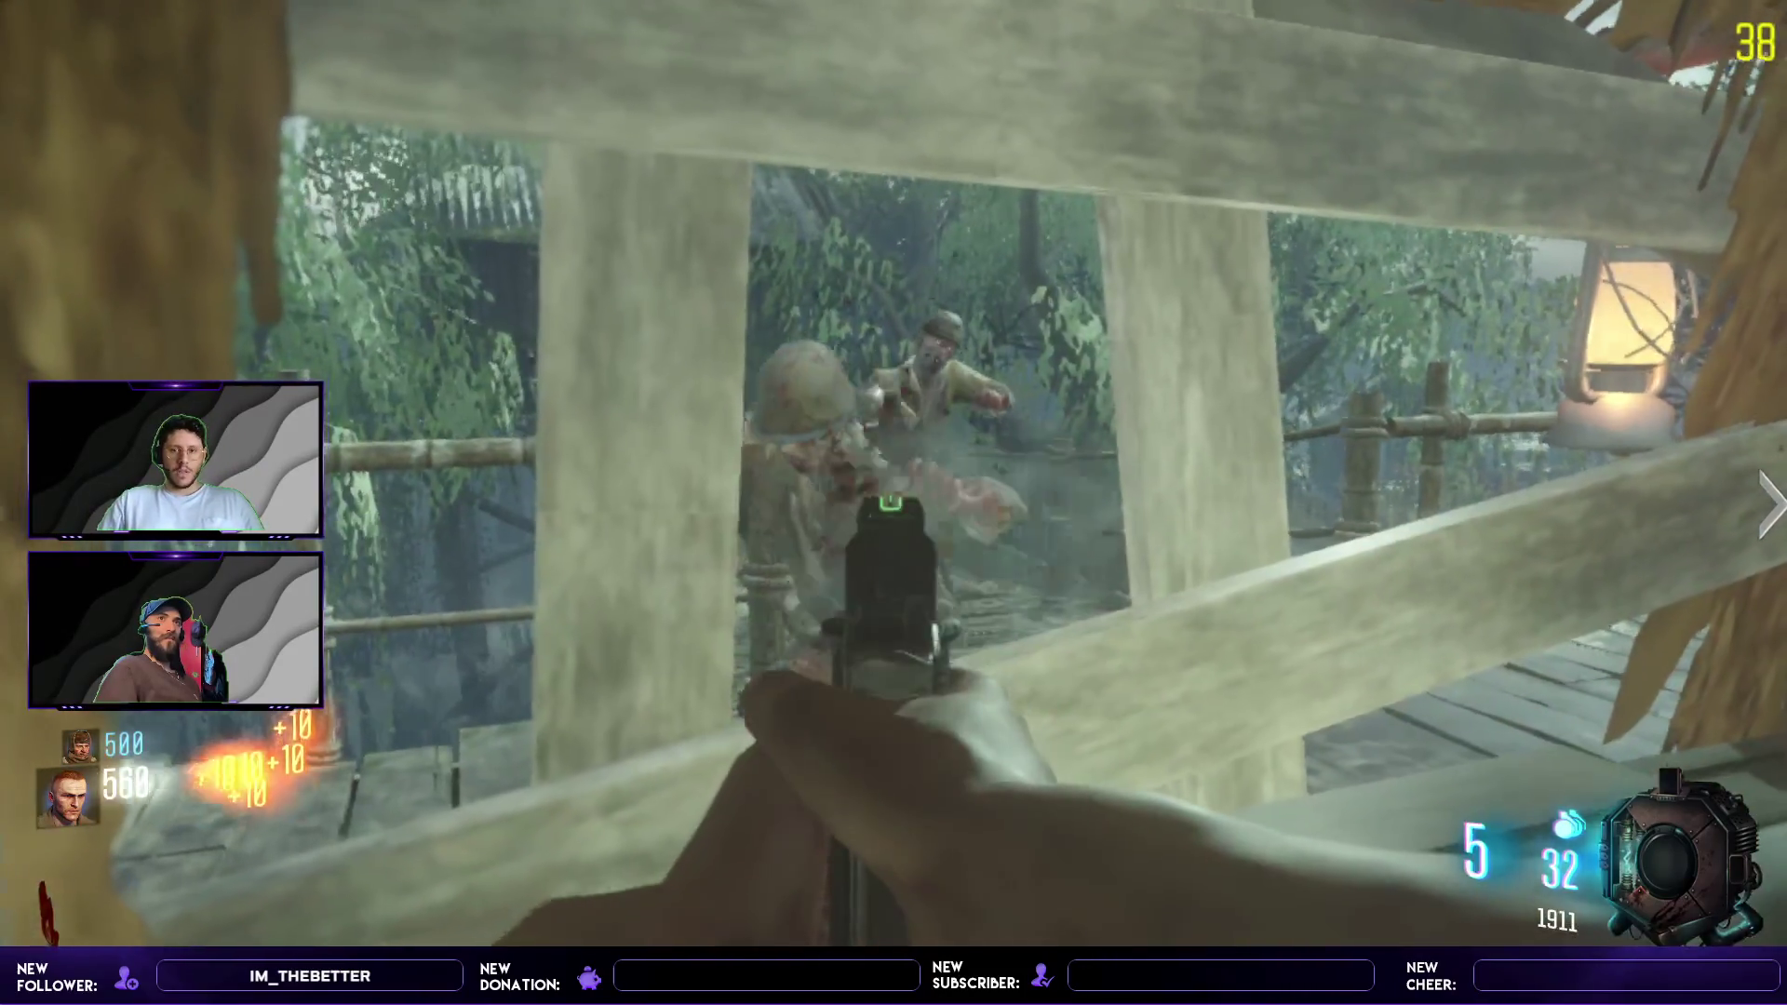
click(894, 503)
key(r)
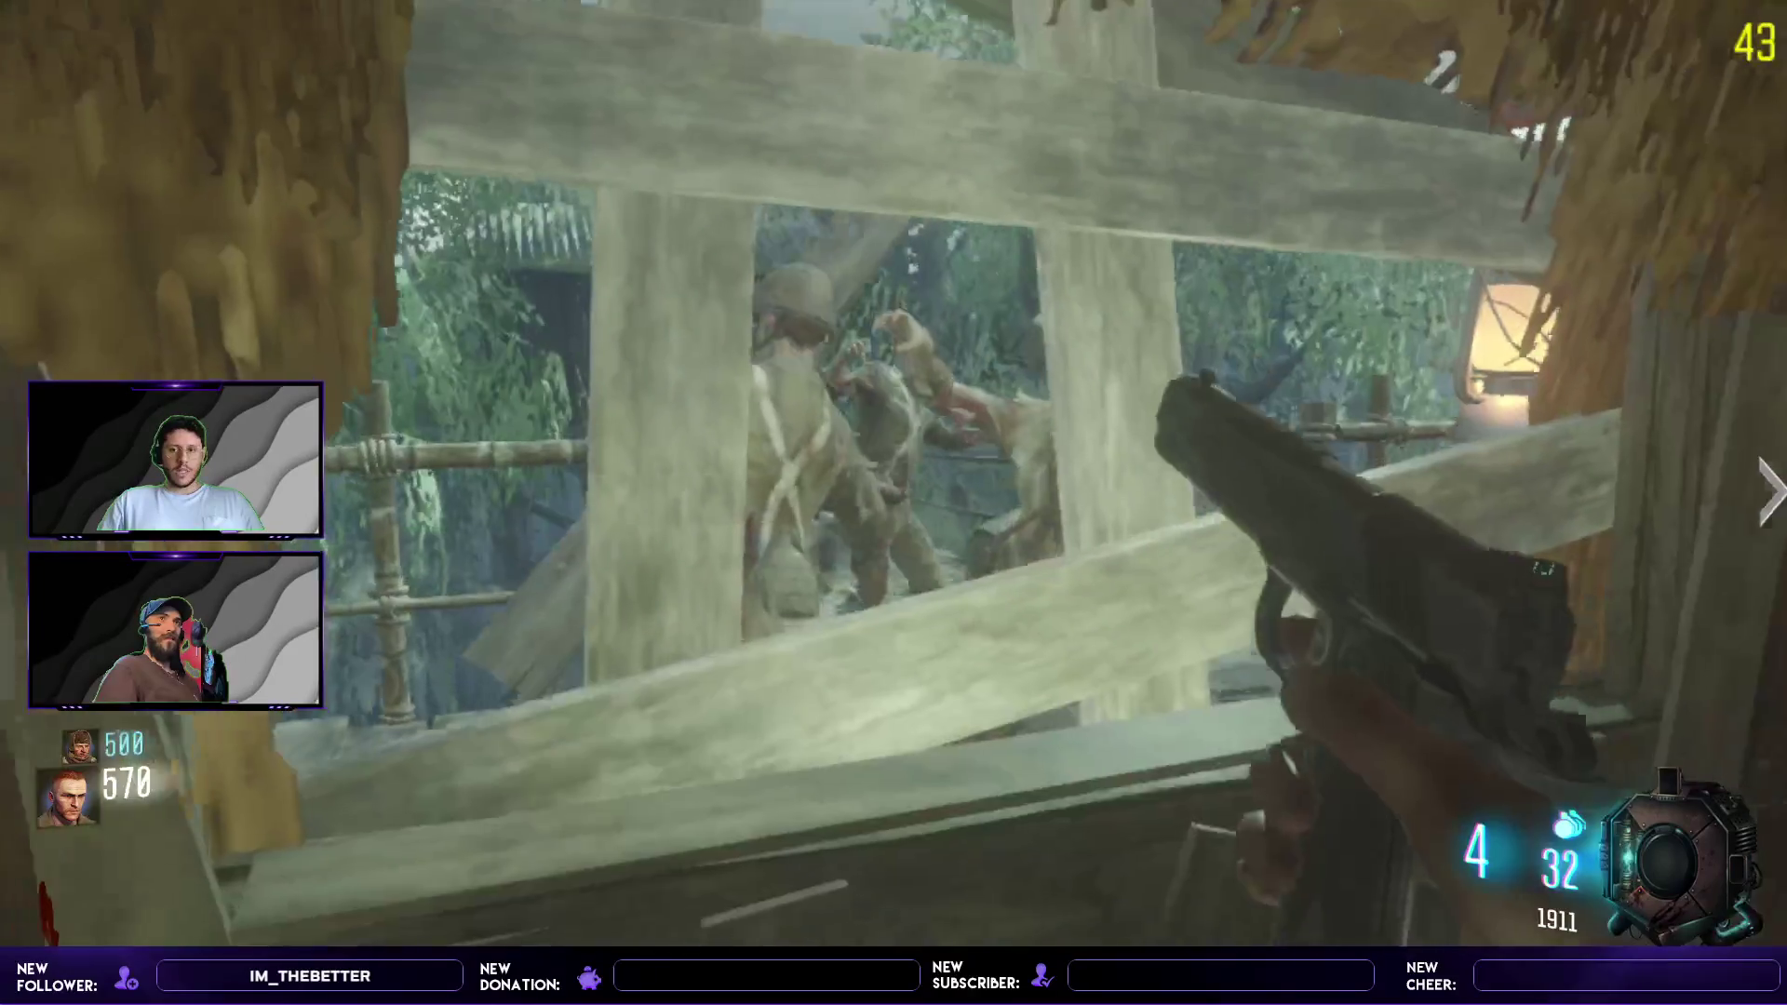
key(v)
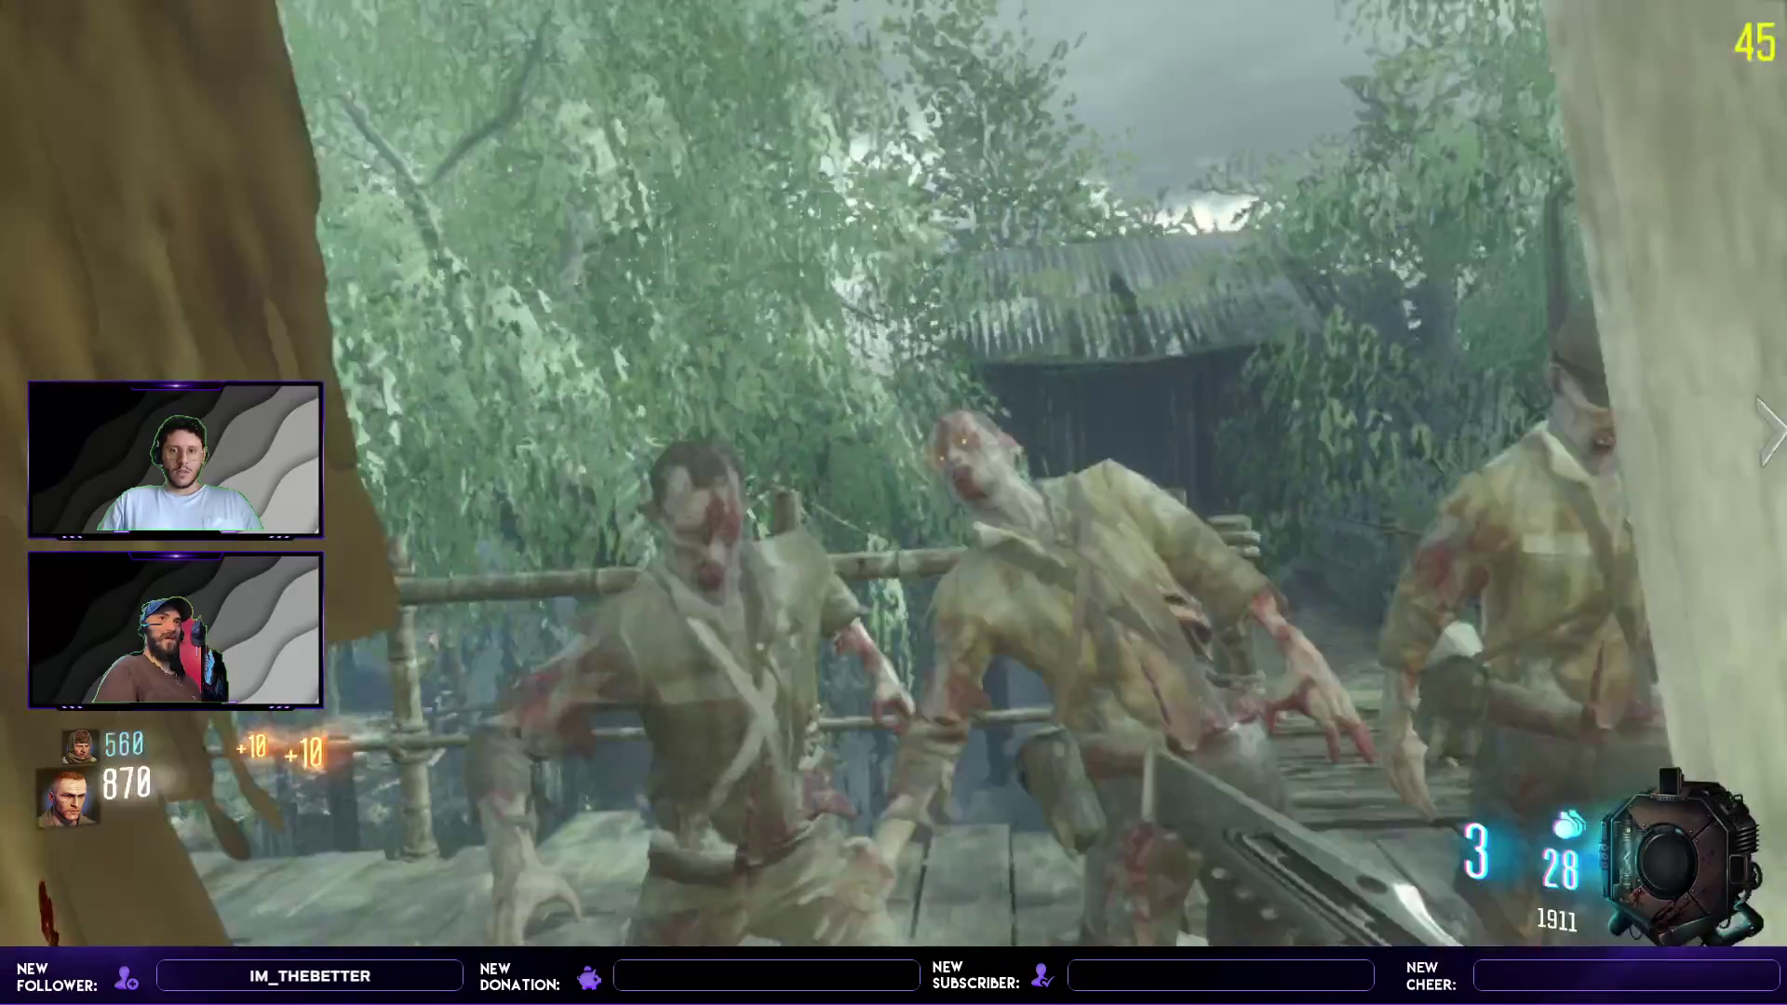
key(v)
click(893, 503)
click(893, 503)
key(r)
key(v)
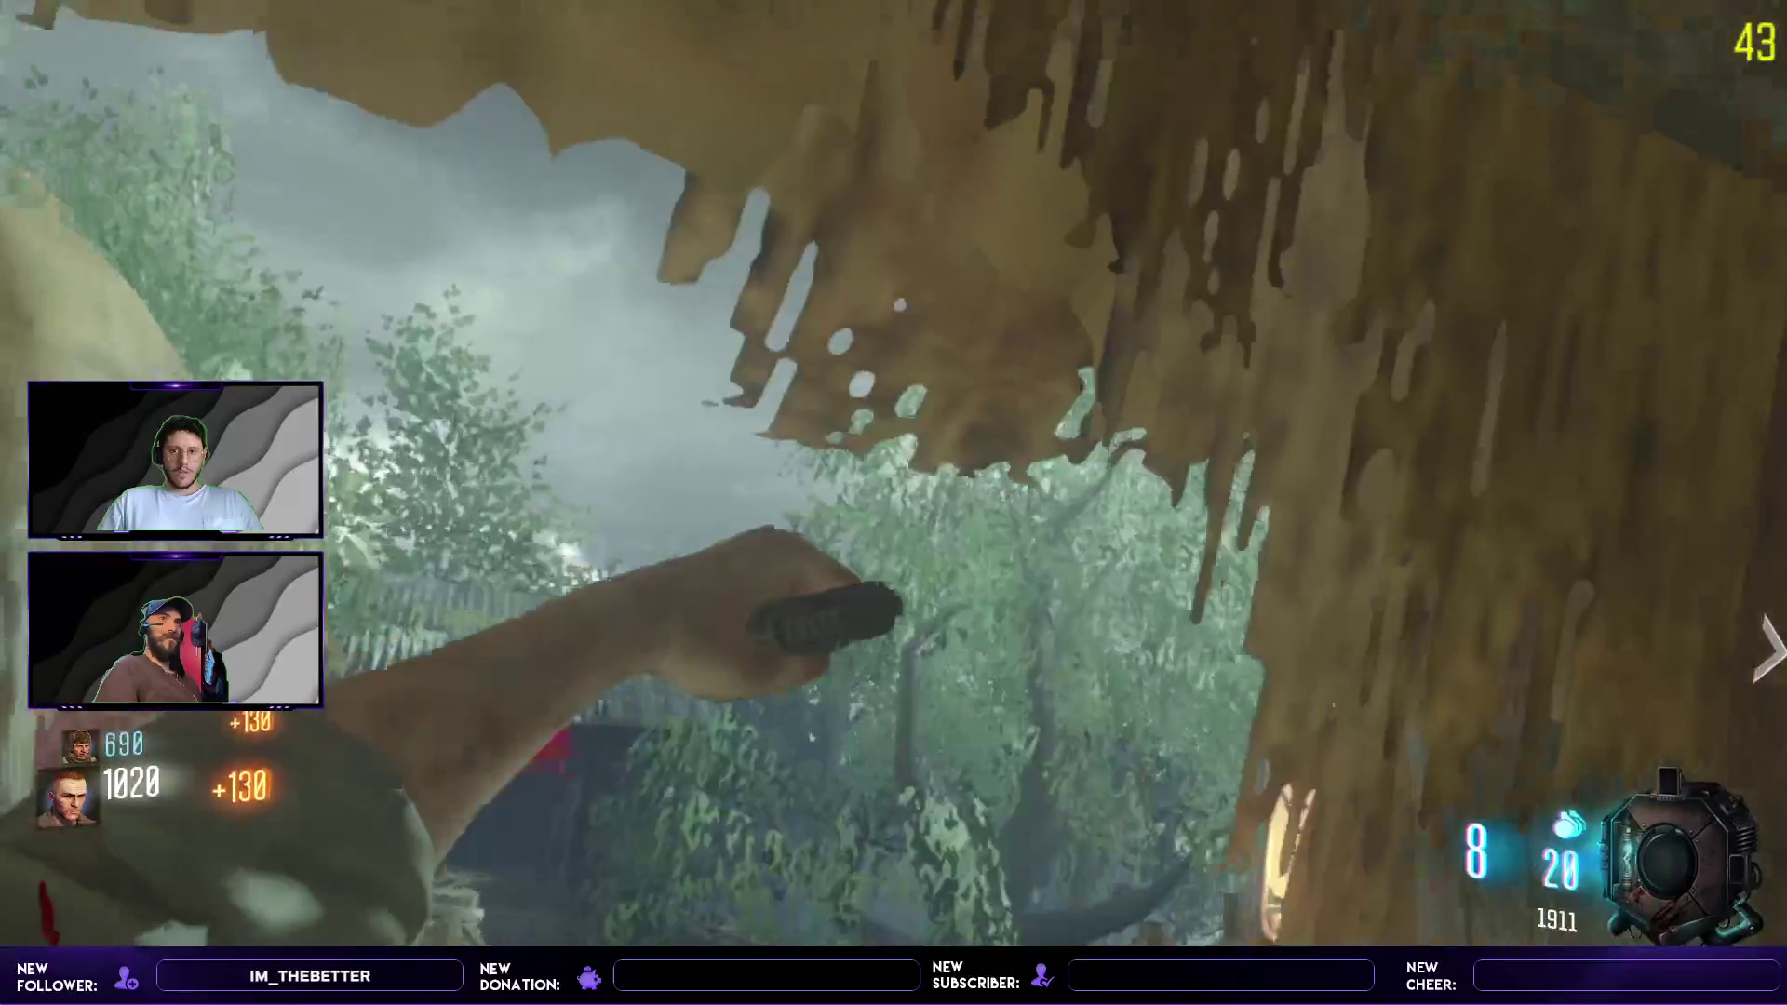
click(894, 503)
click(894, 502)
click(894, 503)
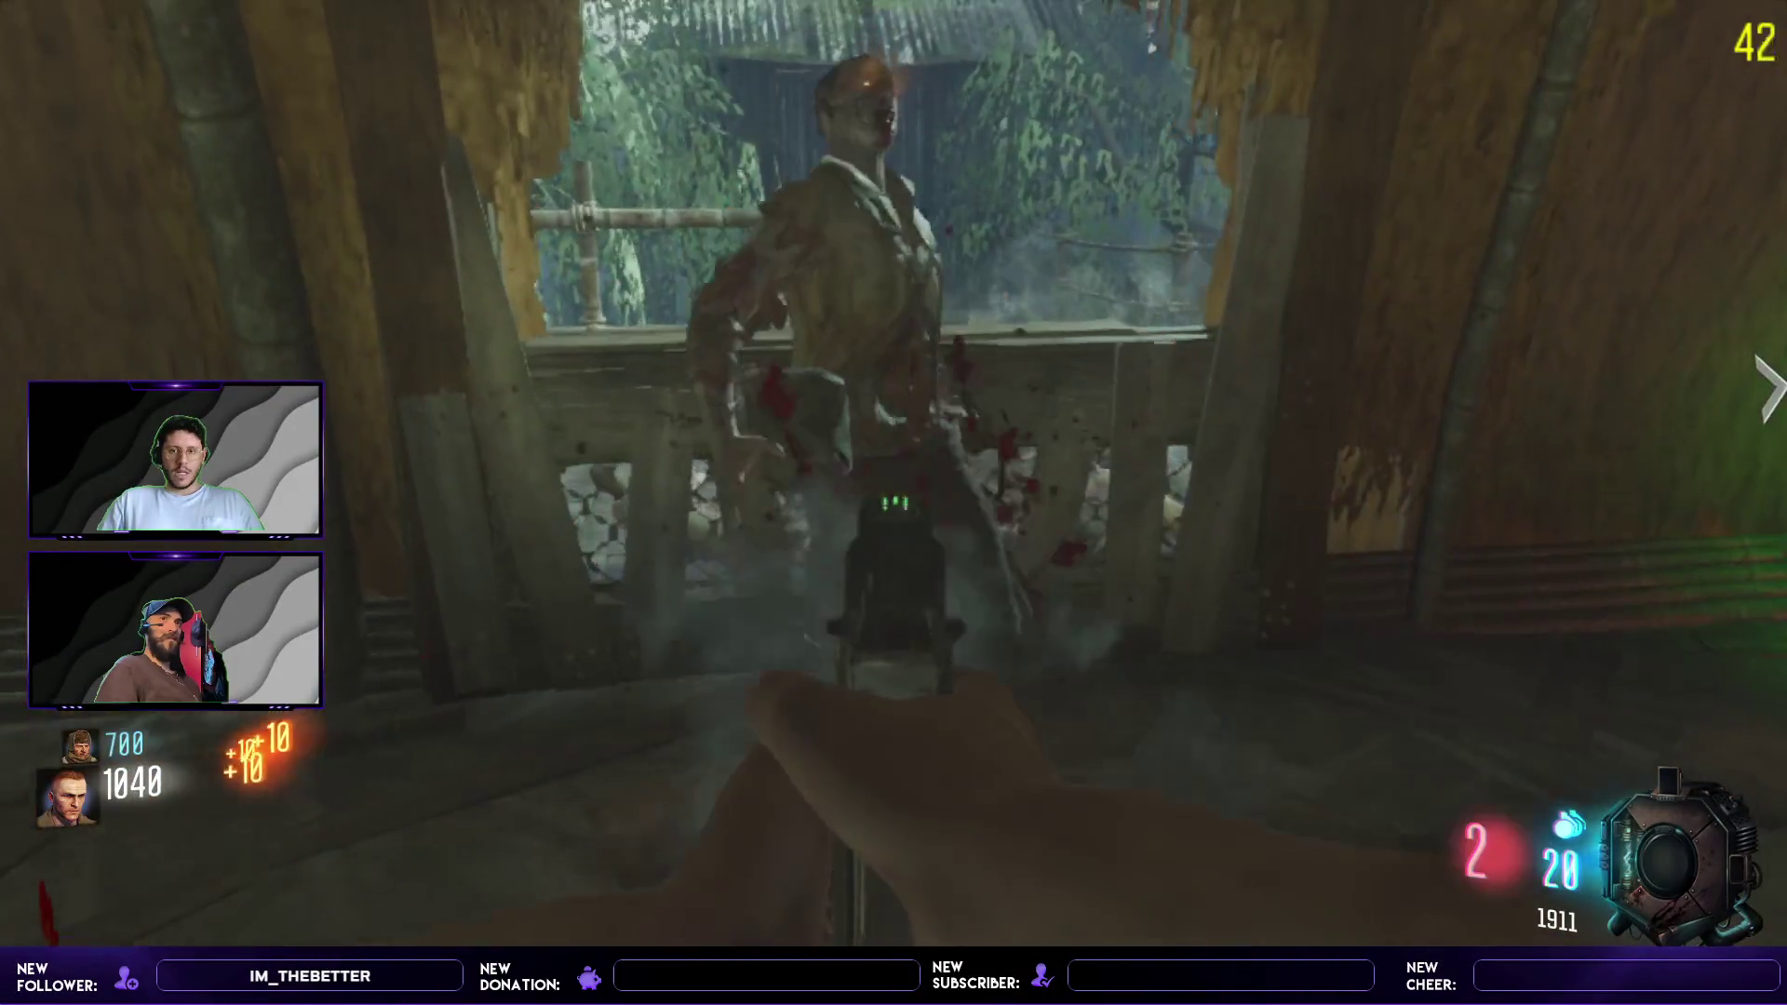
- Knife the wounded zombie, use the Shopping Free gobblegum at the machine, and reload the 1911
key(v)
key(w)
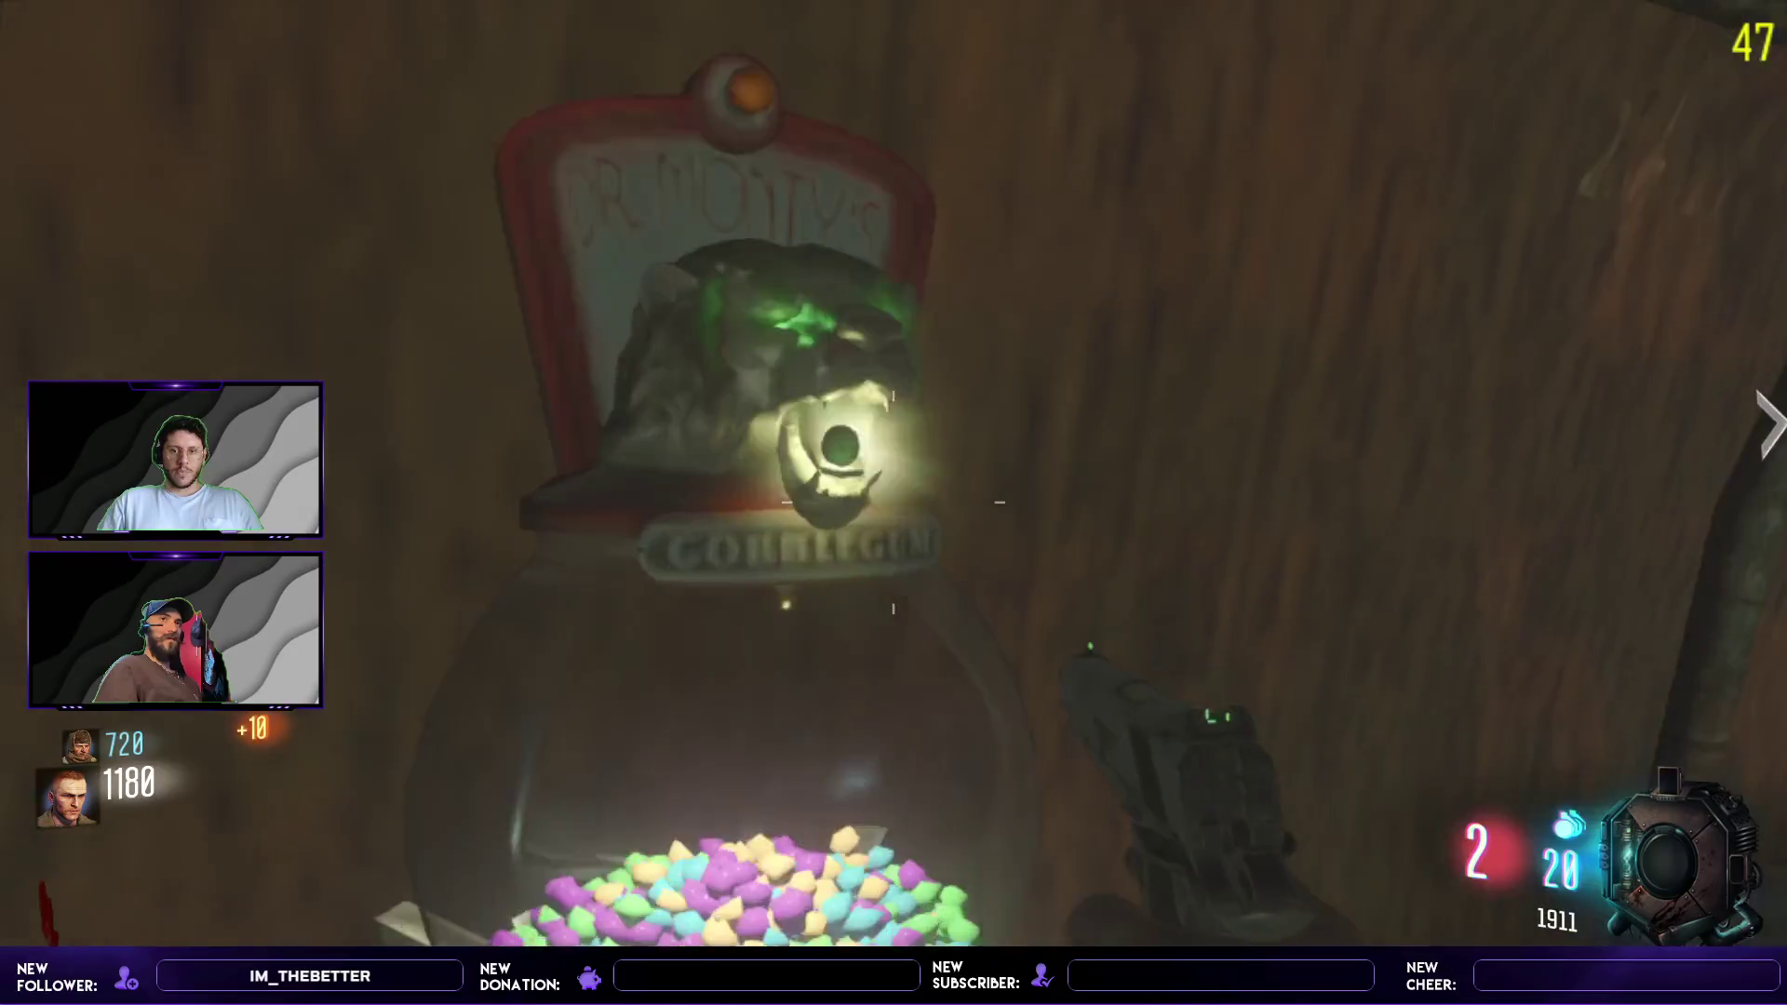
key(w)
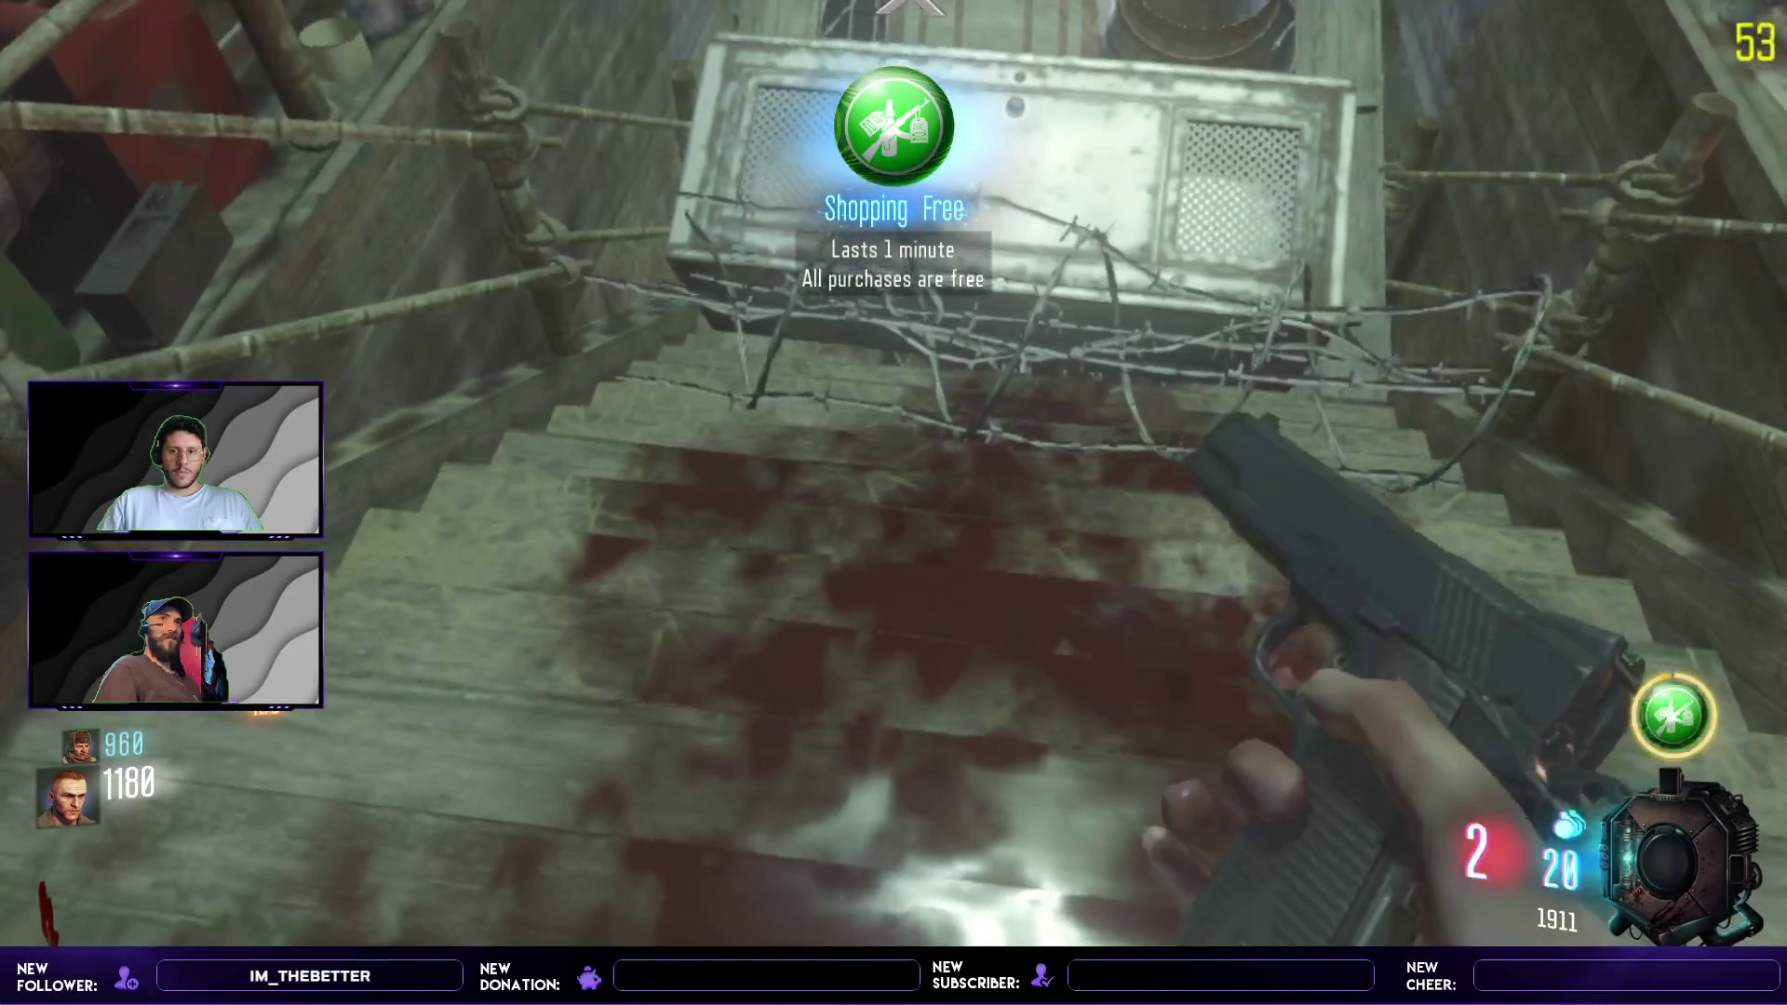
key(r)
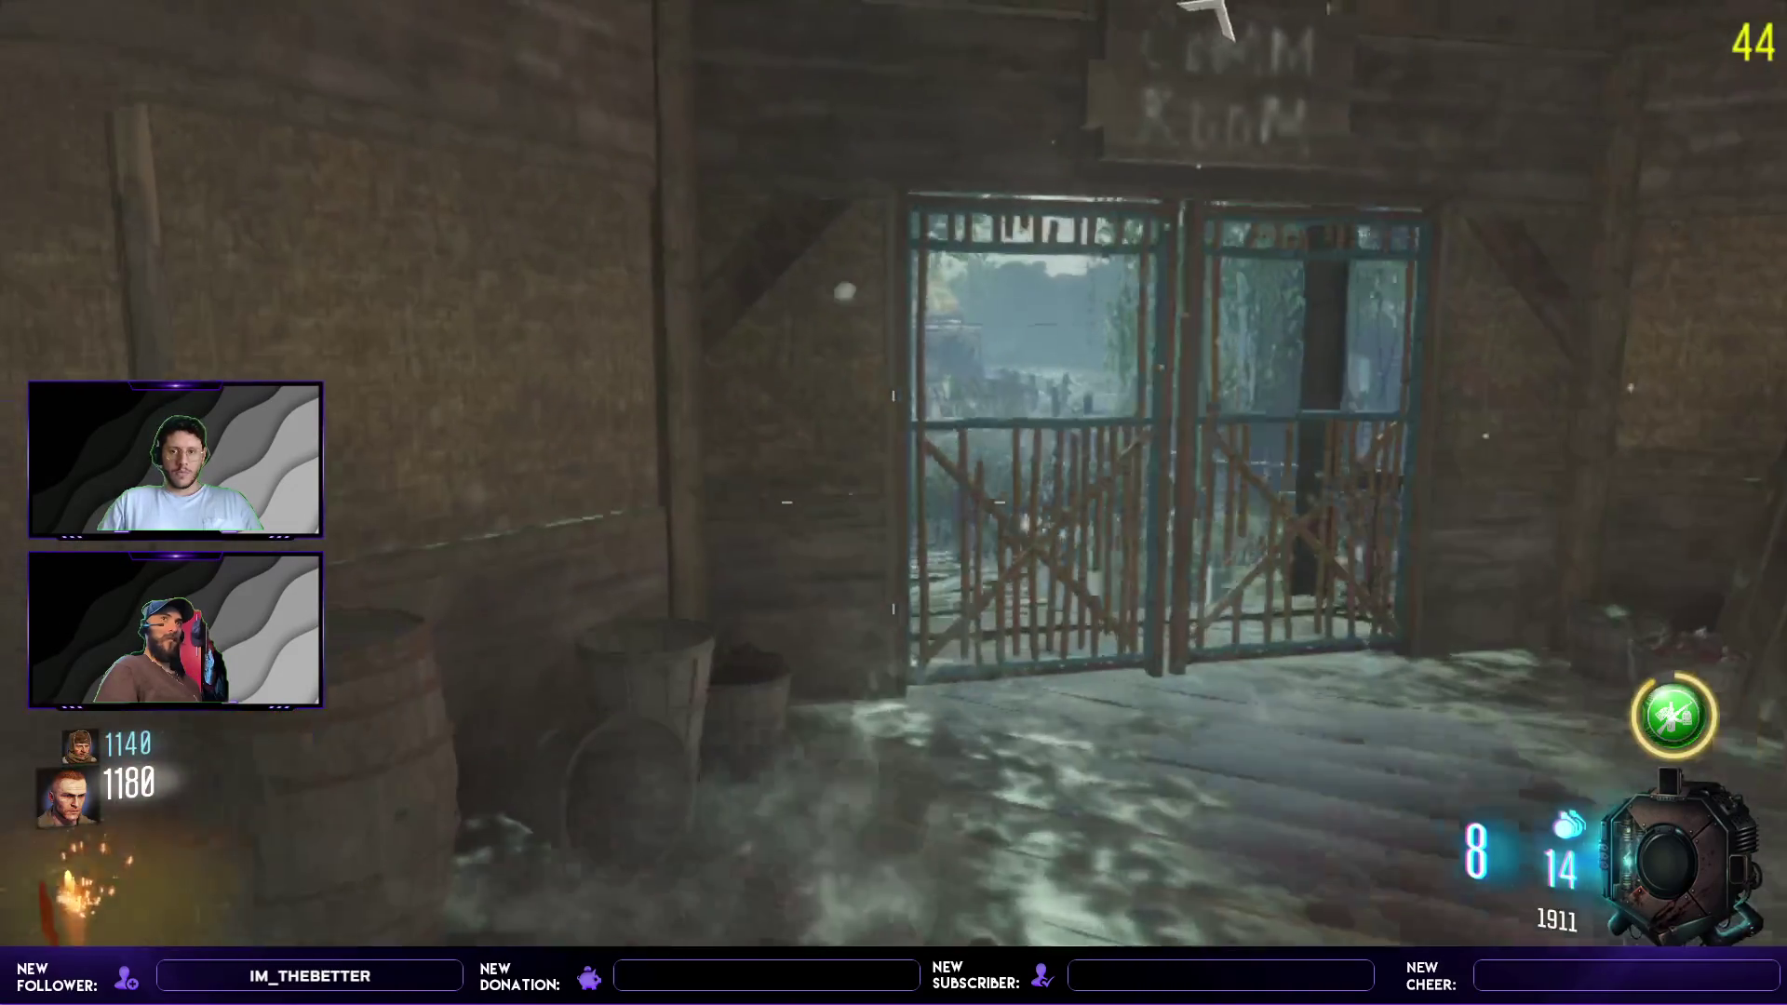
- Enter the shelved room, take the revolver from the mystery box, and head onto the swamp path
key(w)
key(w)
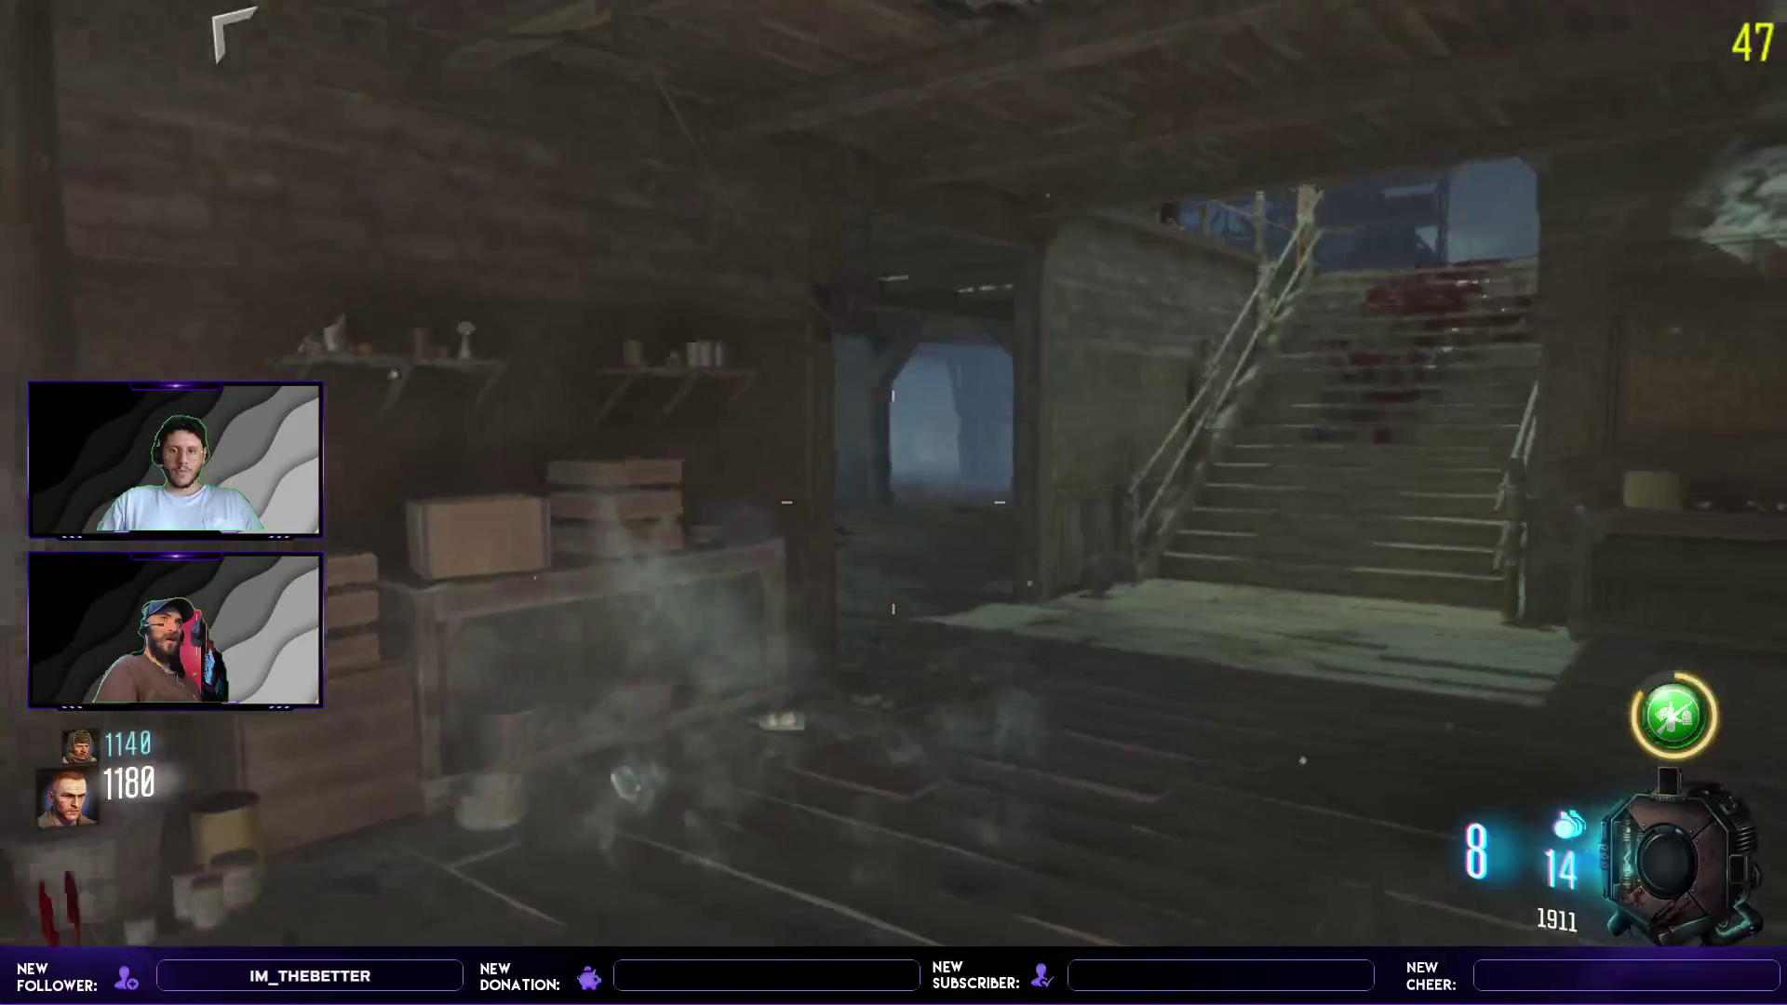
key(w)
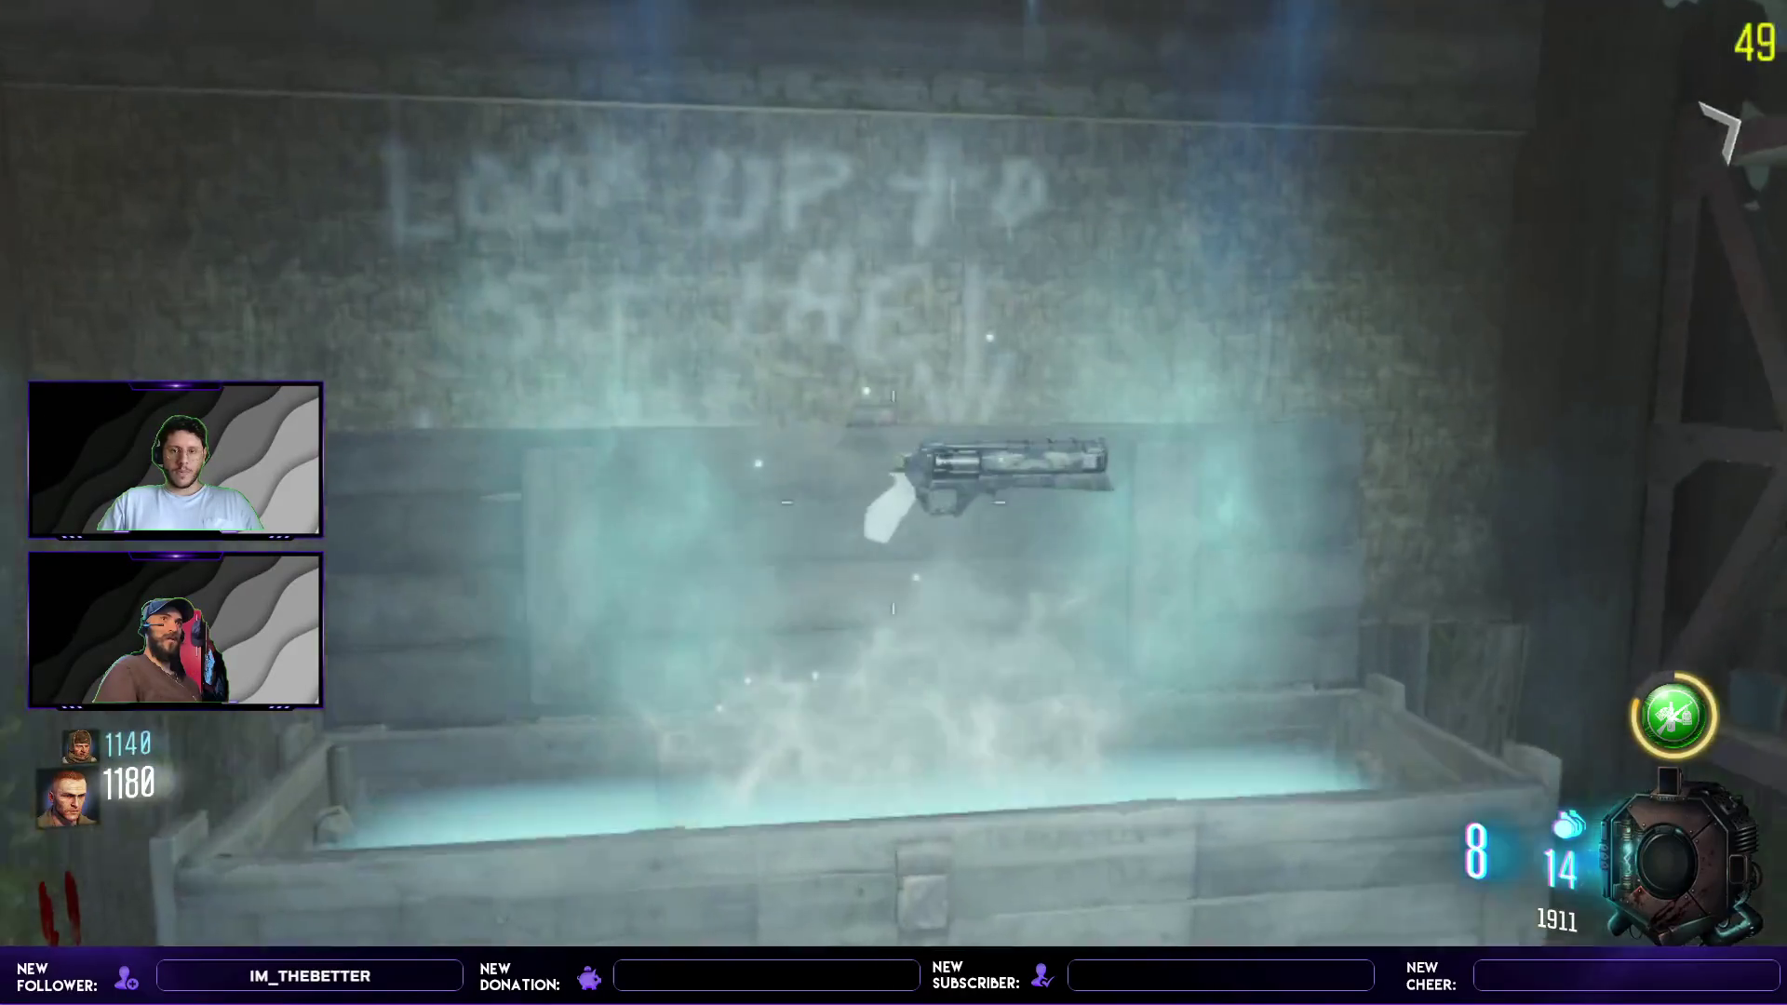
key(w)
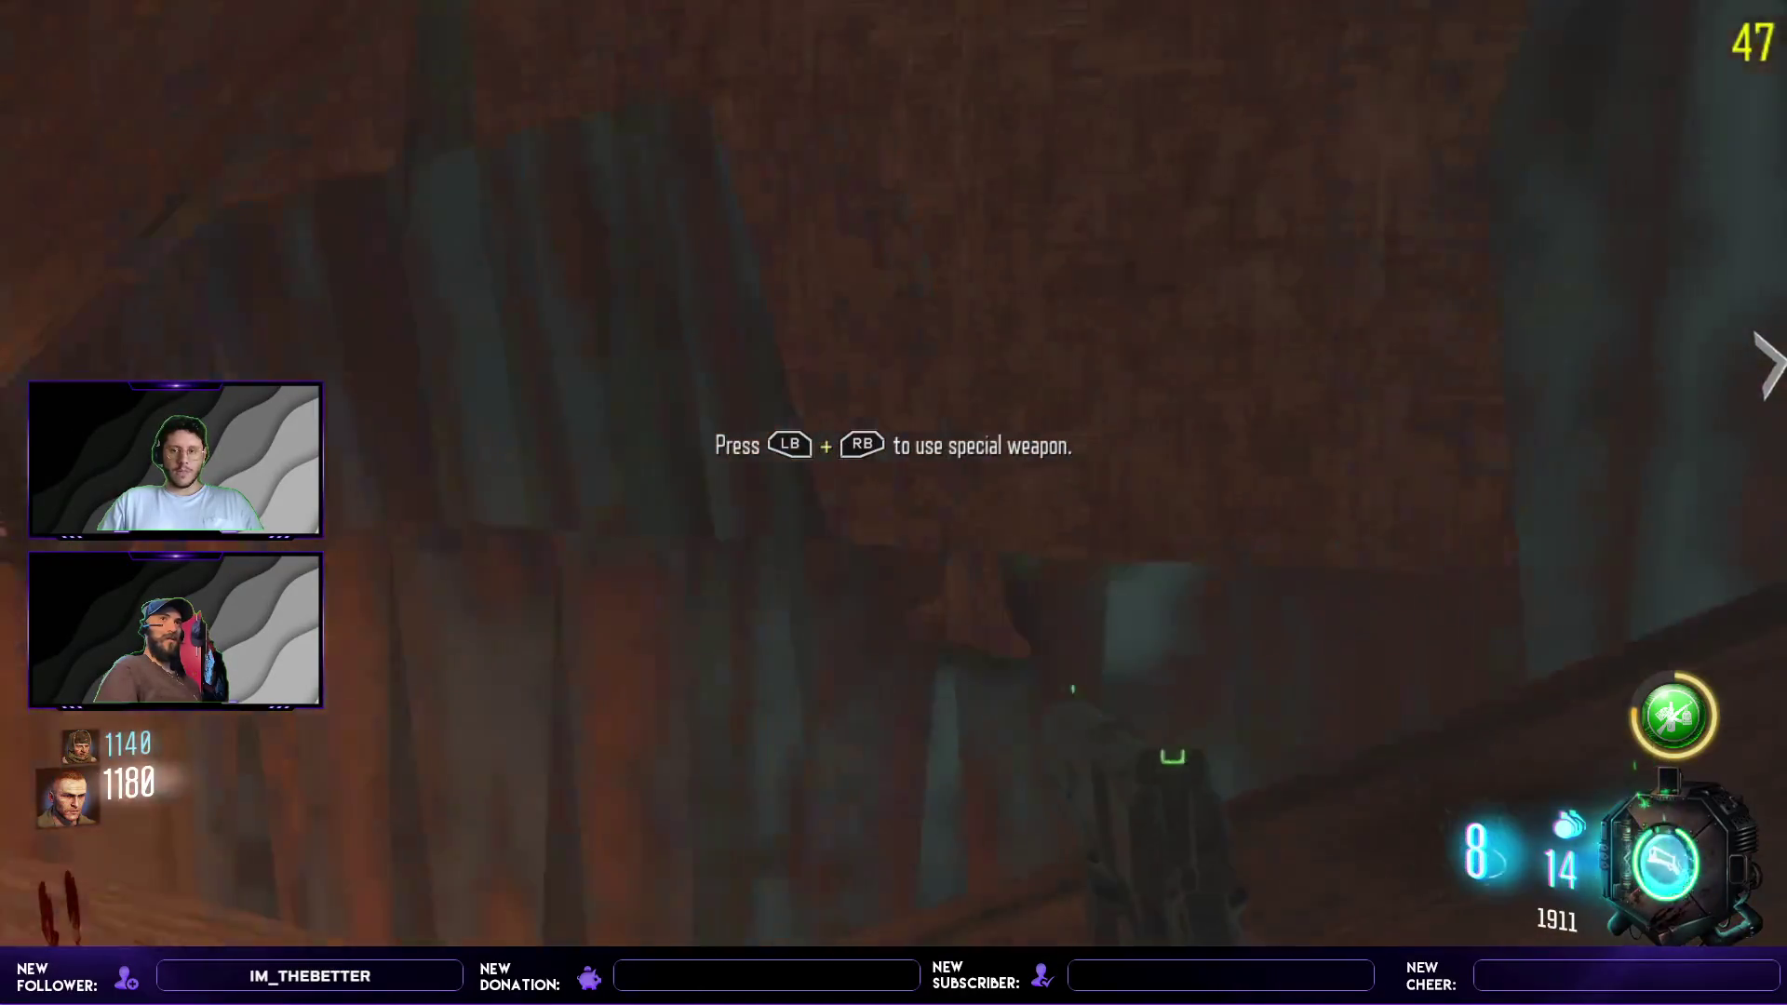
key(w)
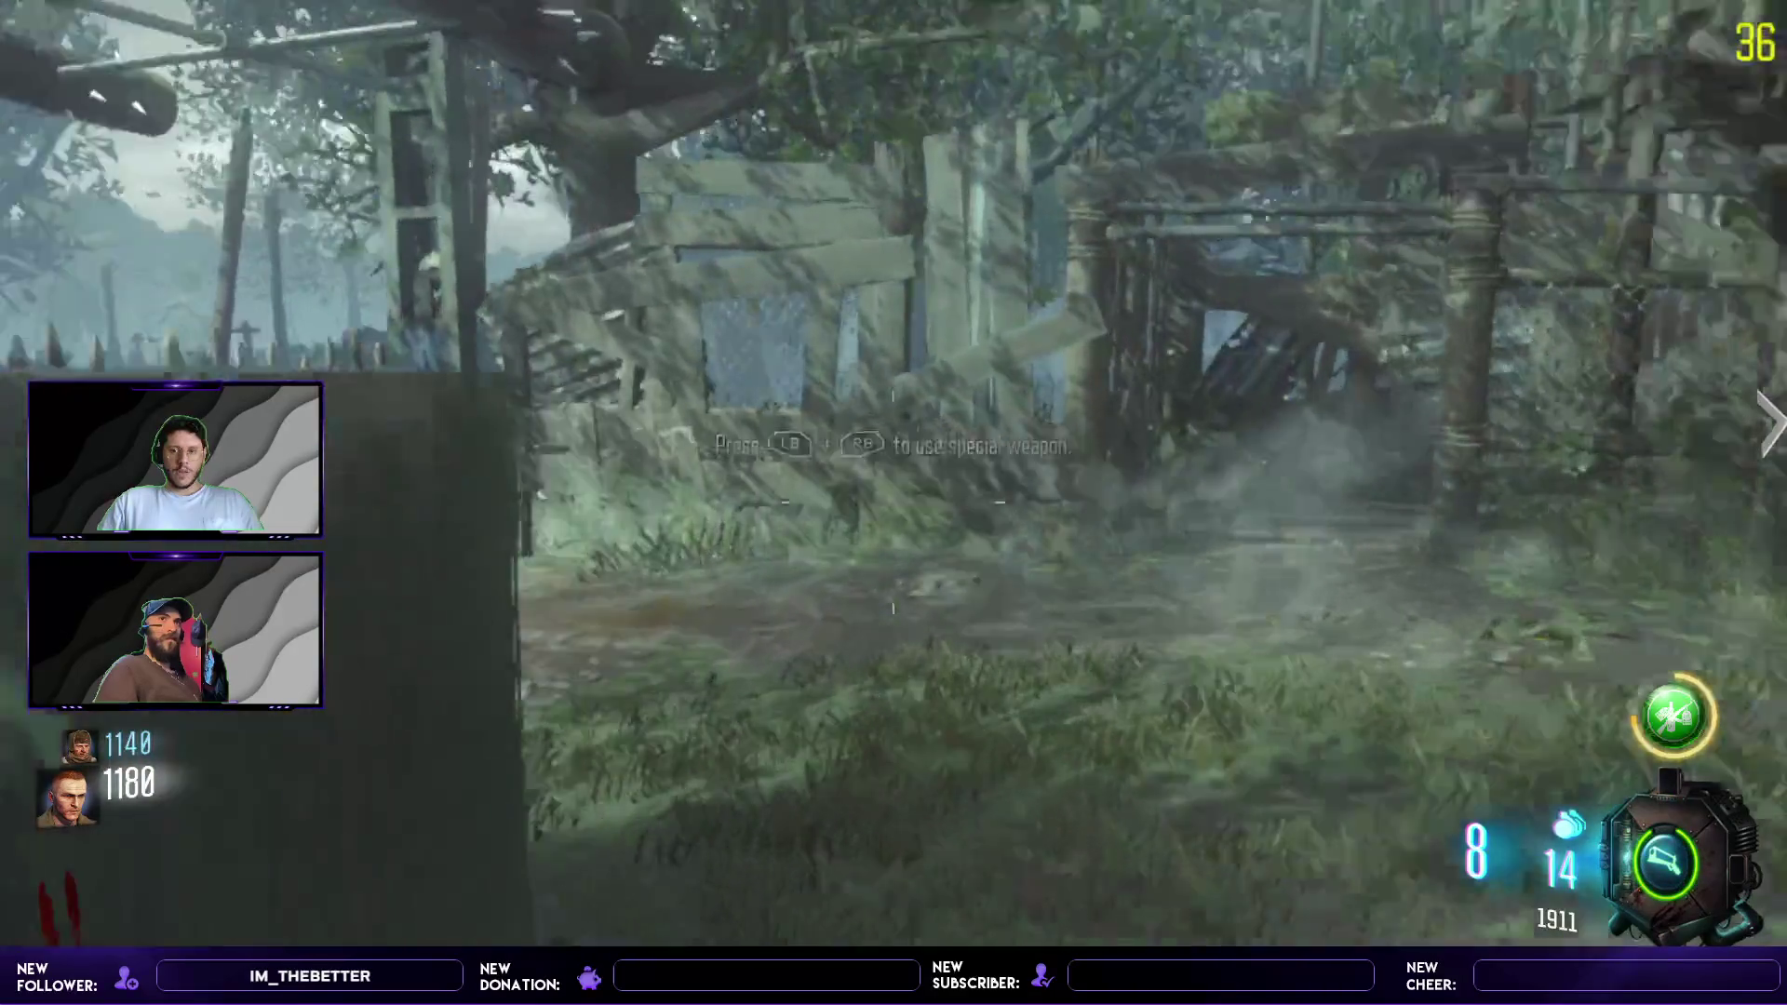
key(w)
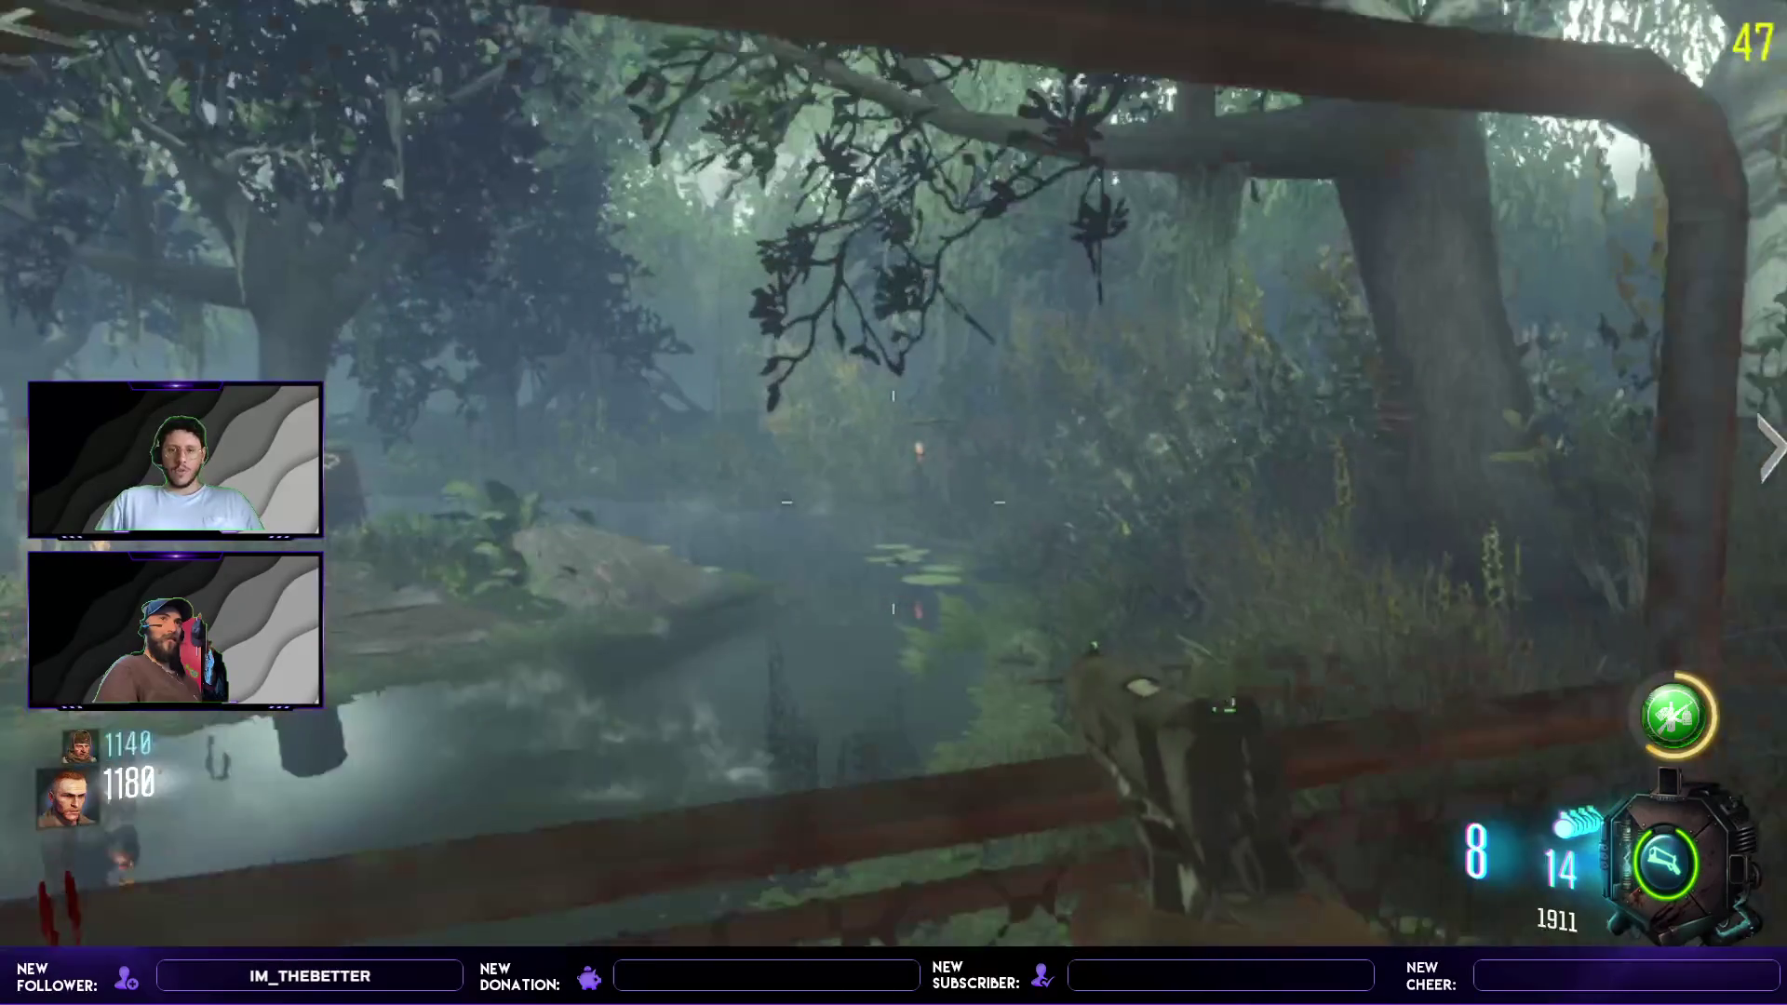
- Walk past the fence to the wall outline and buy the Vesper
key(w)
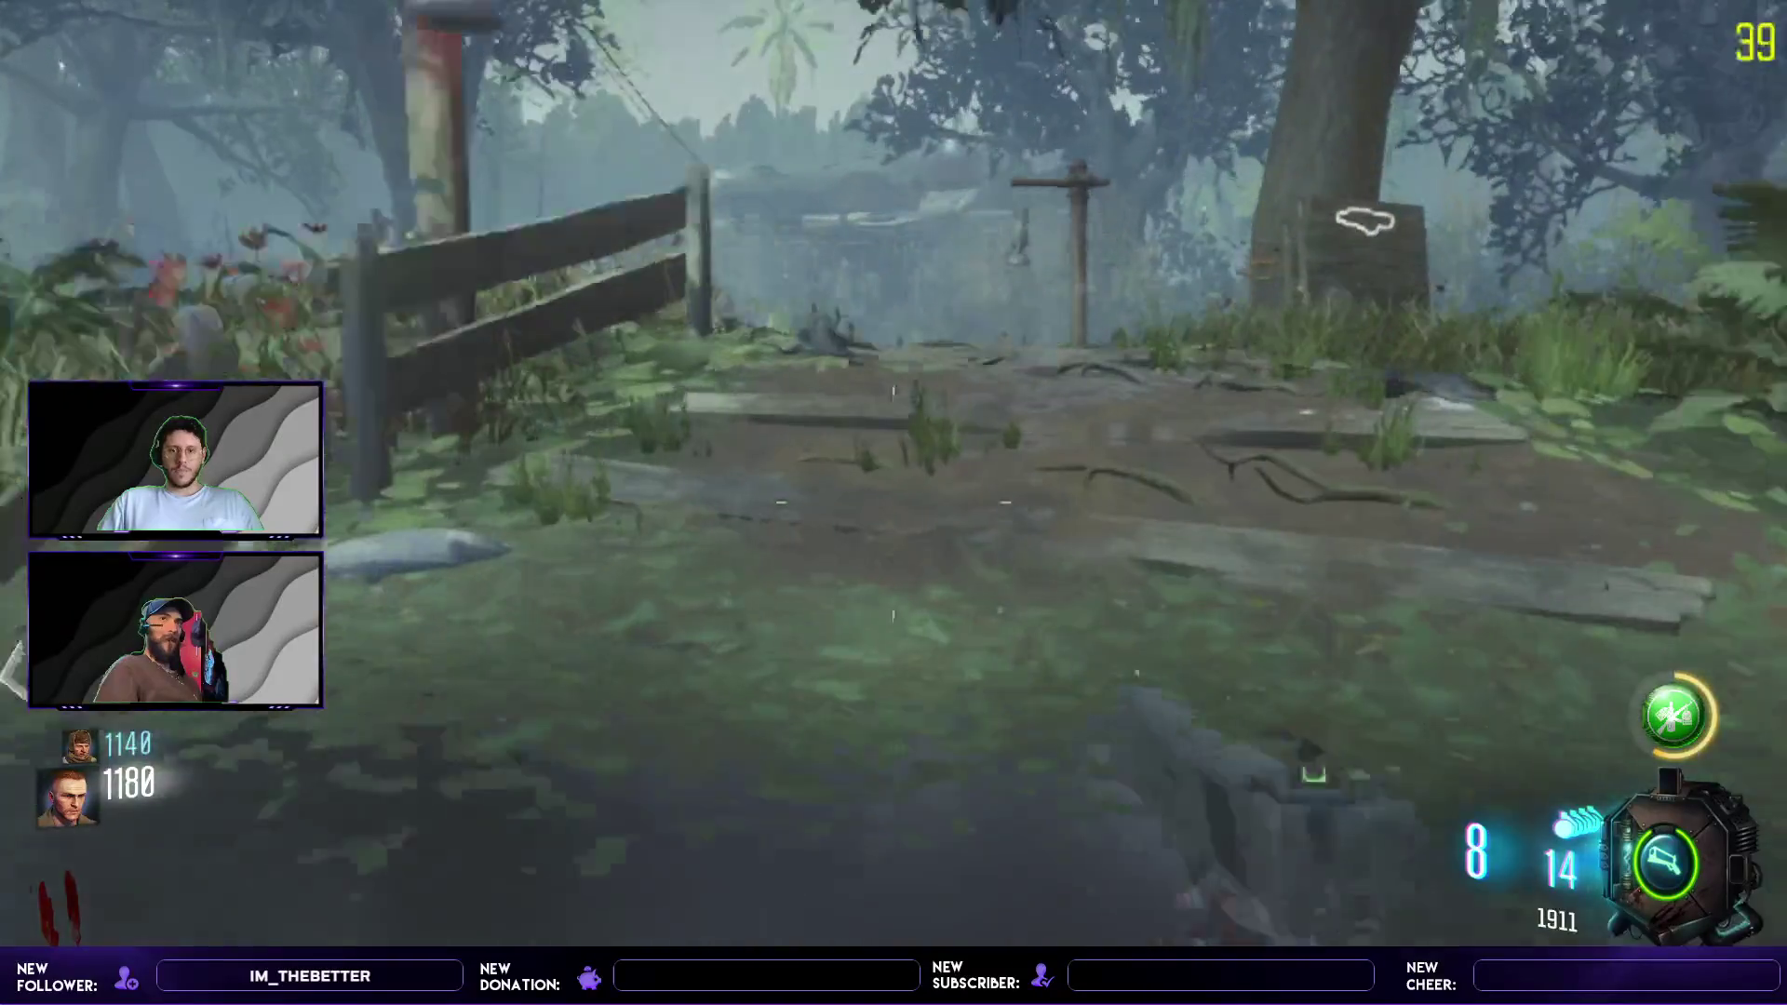
key(w)
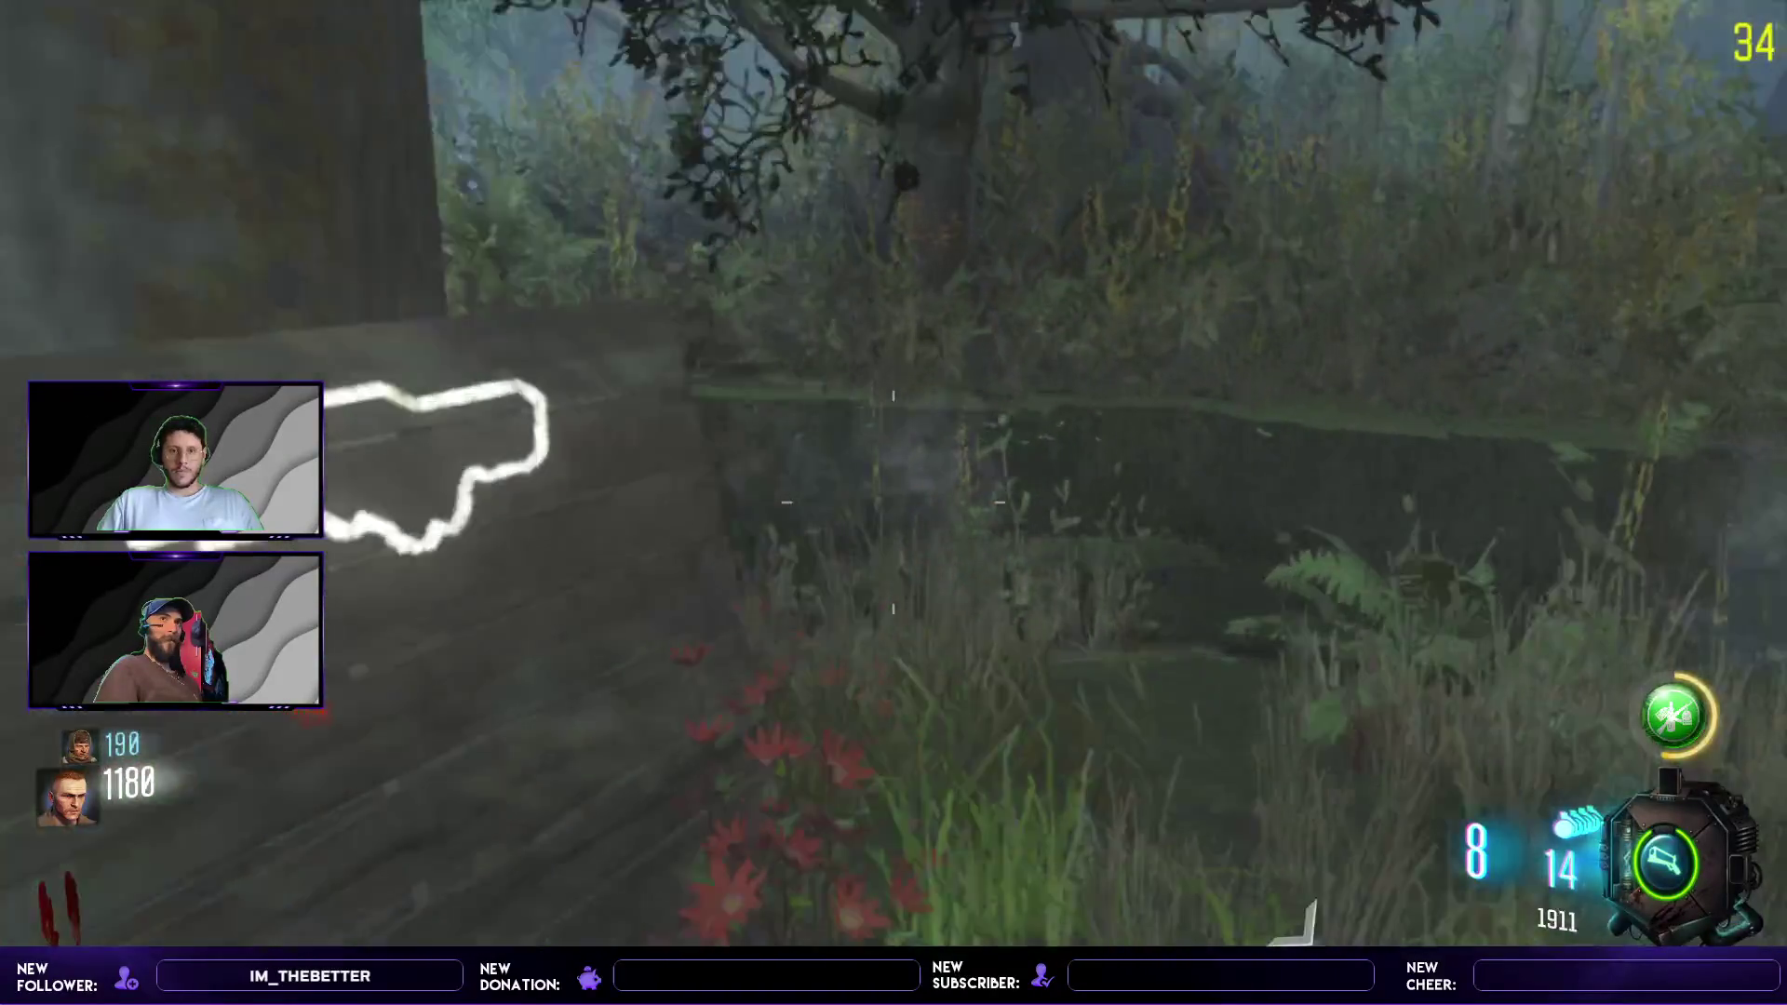
key(w)
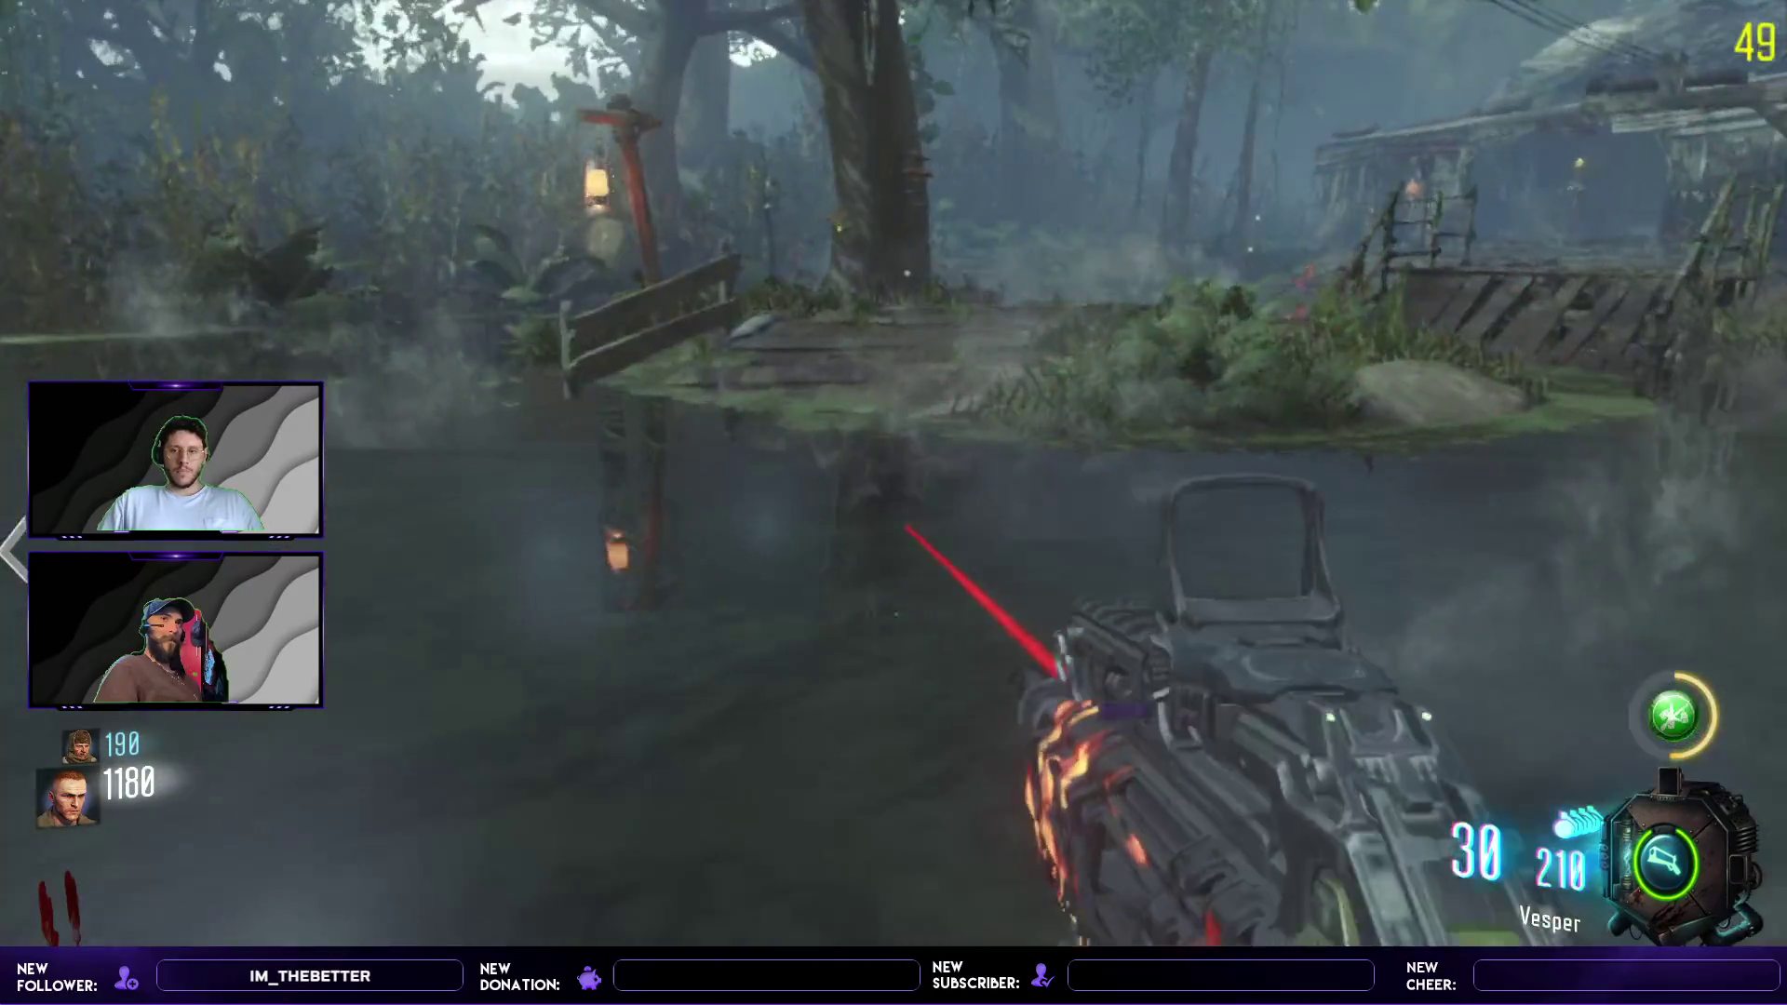
- Cross the pond over the plank bridge into the hut
key(w)
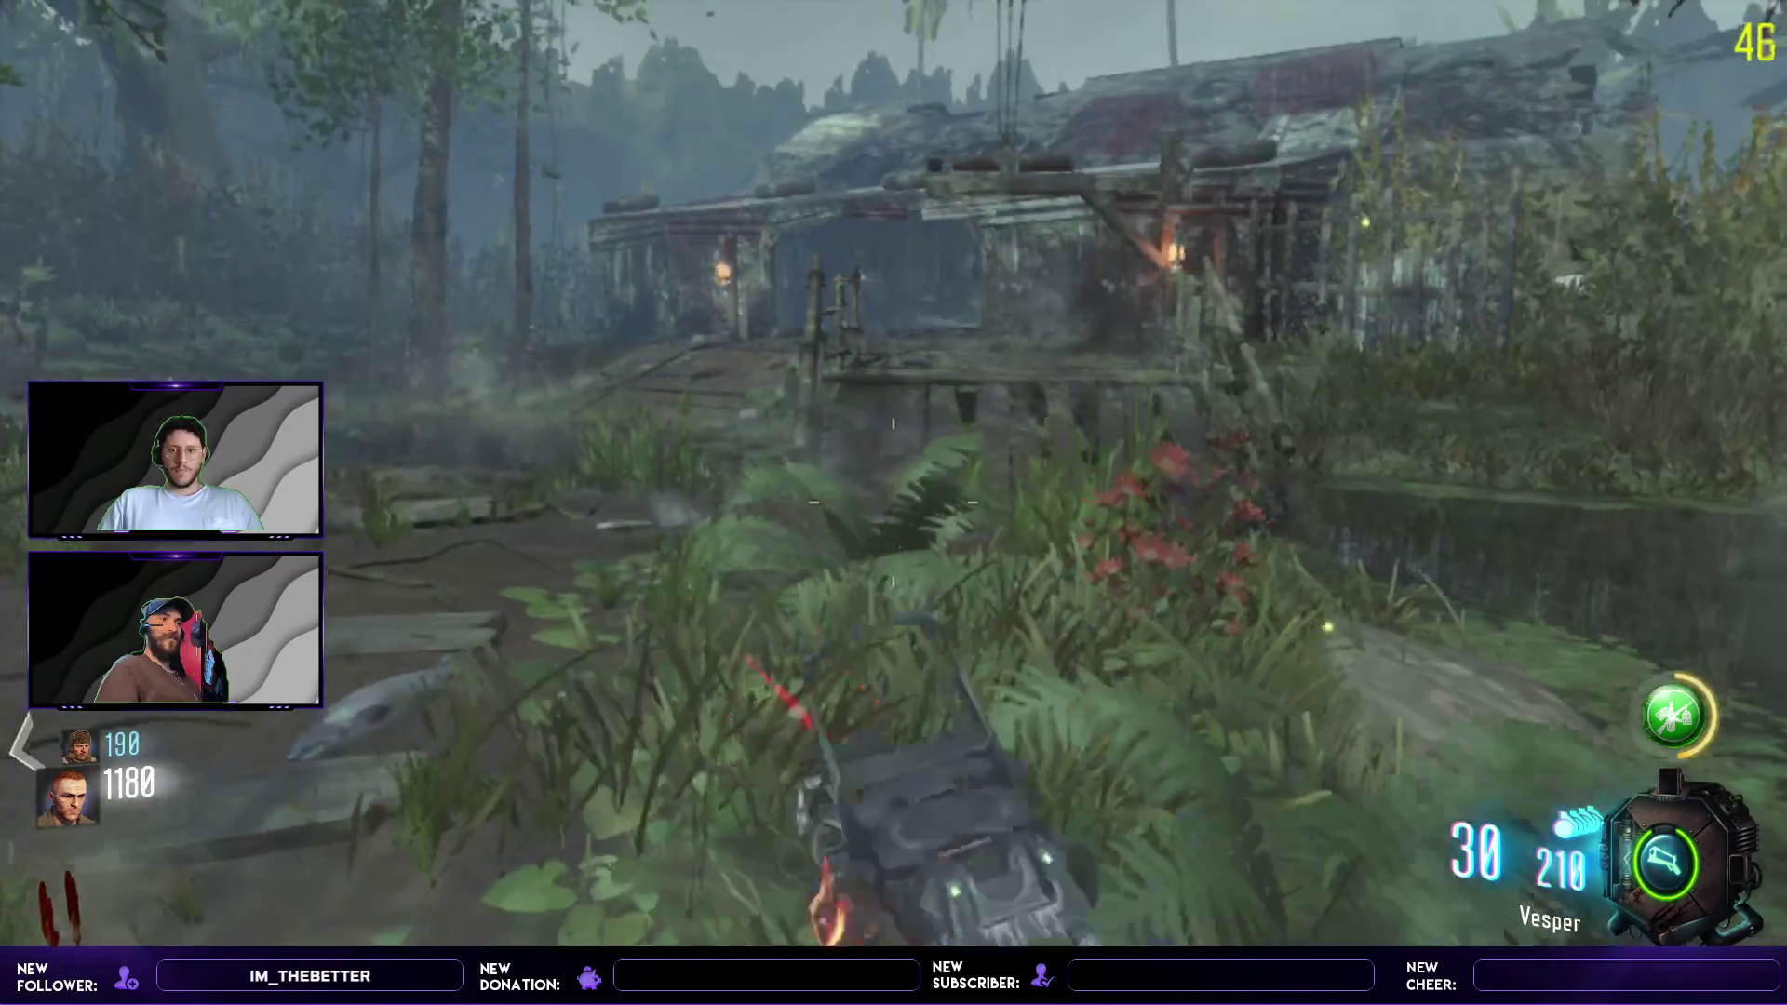
key(w)
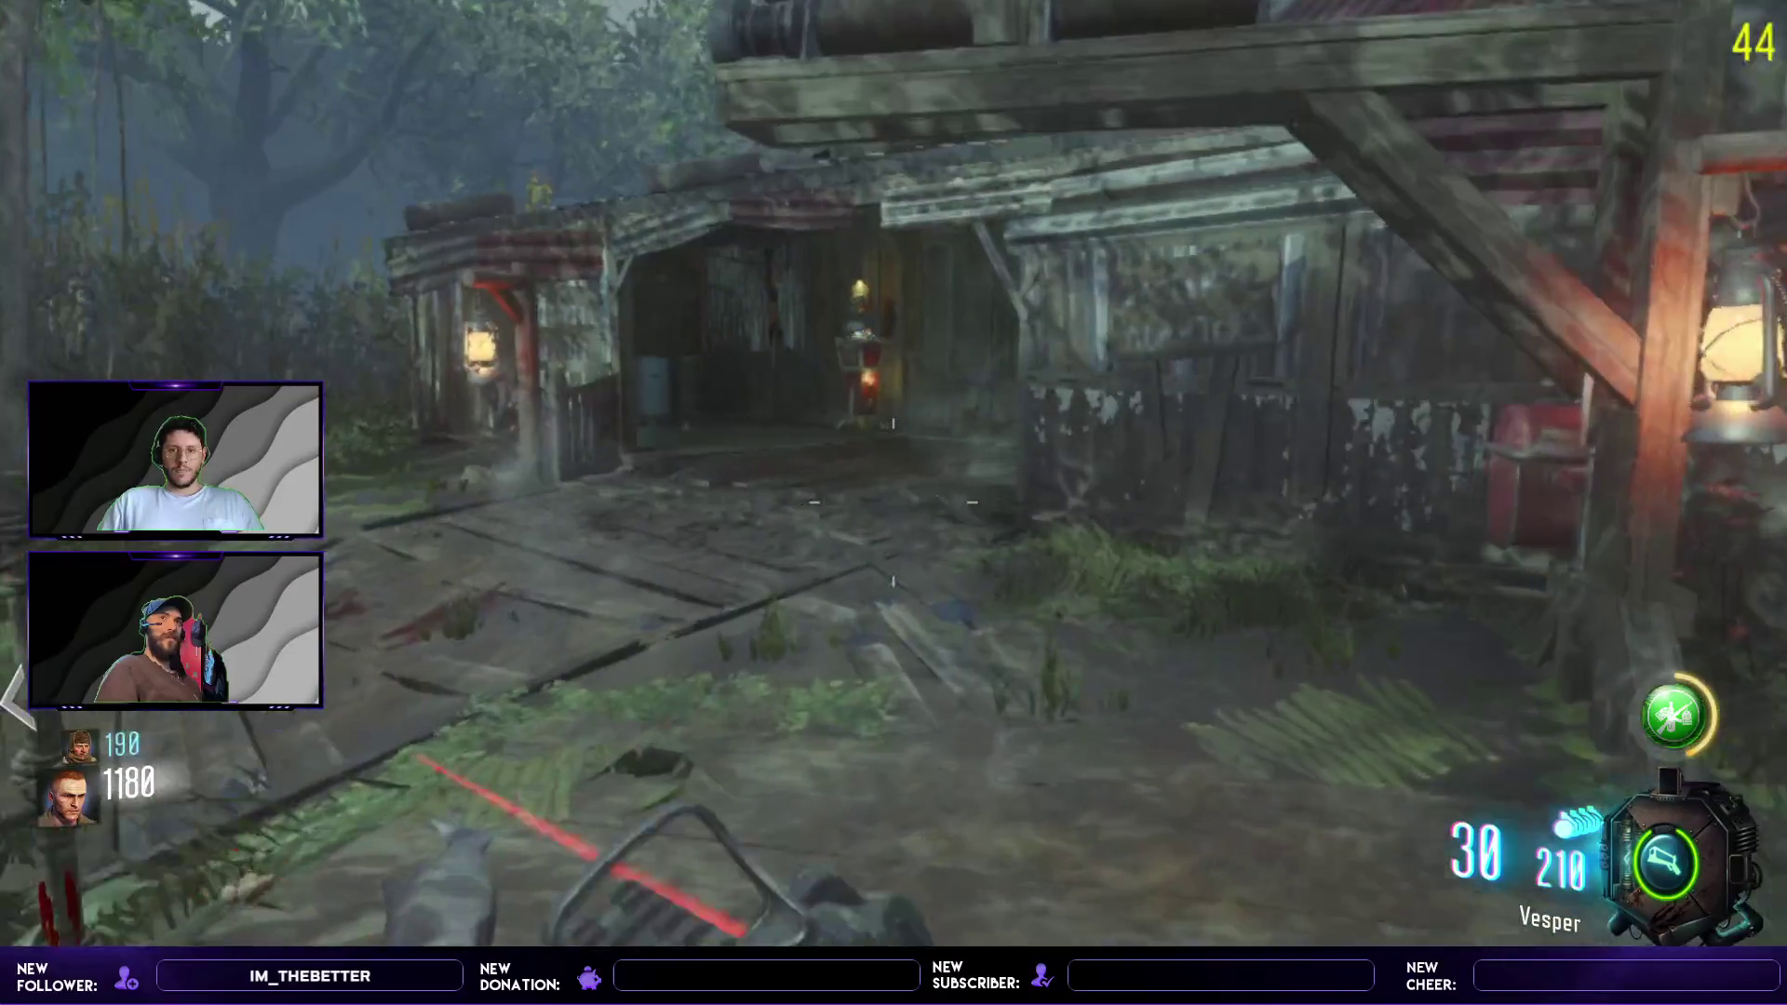
key(w)
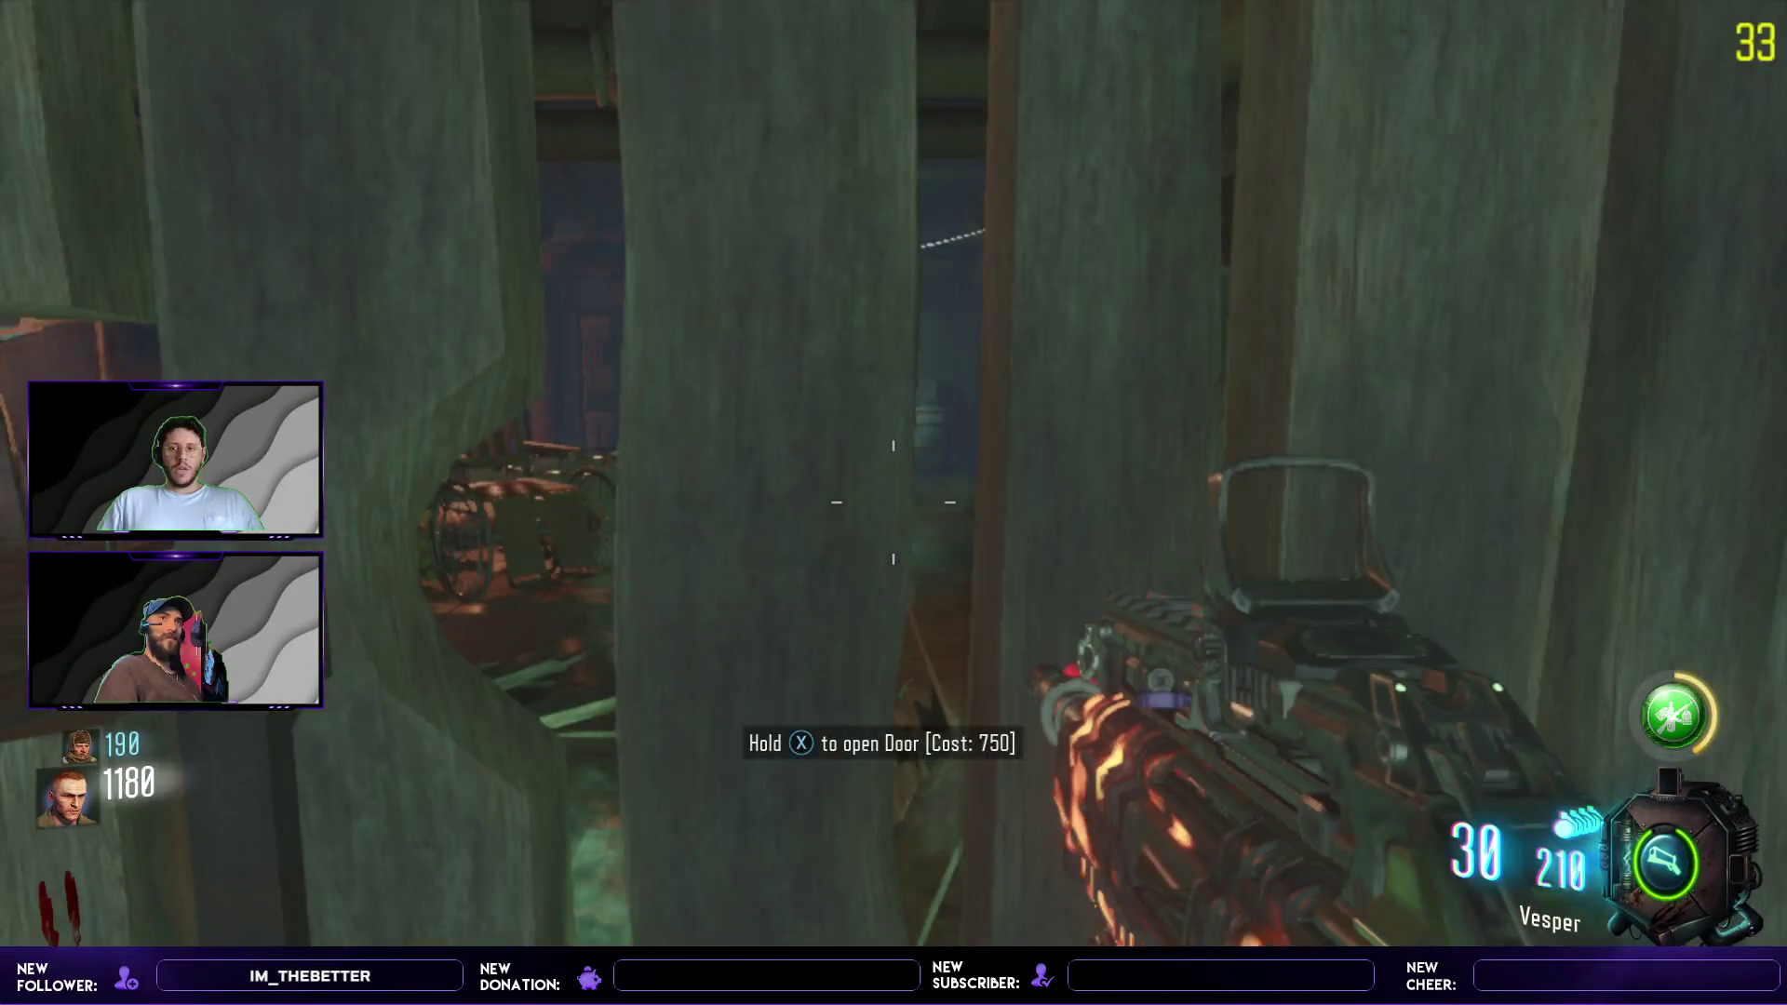
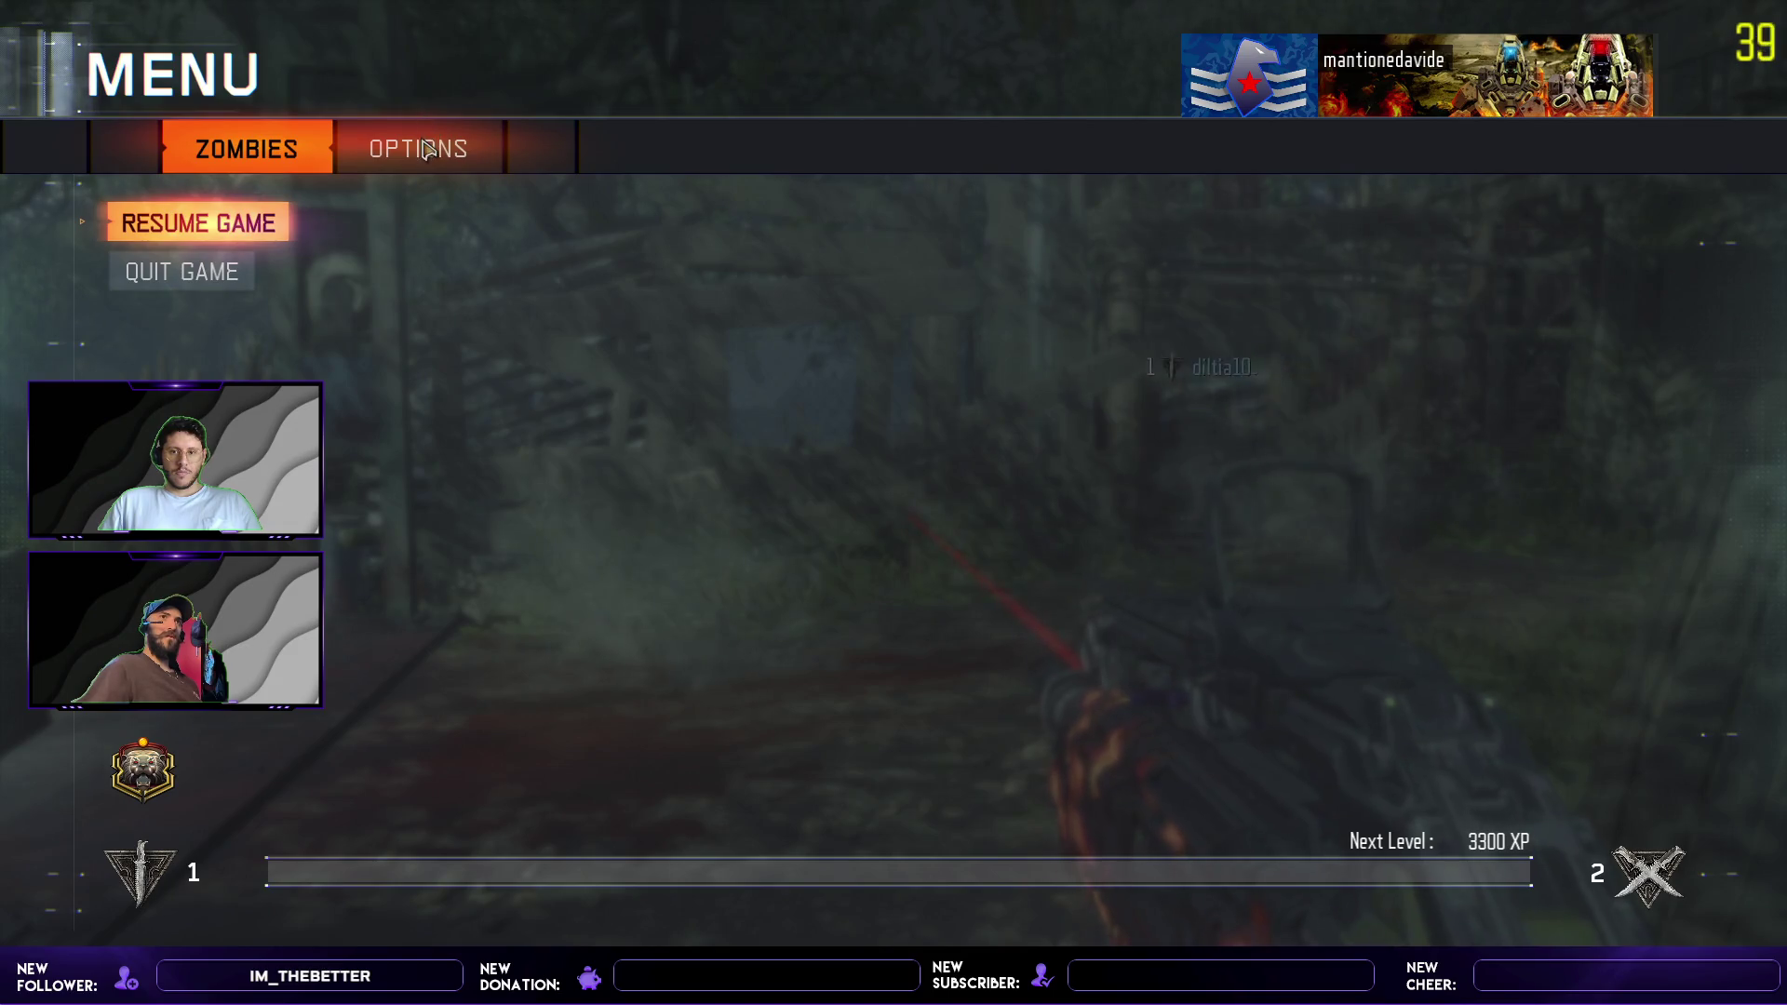
- Reset the keyboard and mouse controls from Options > Controls > INTERACT to default, then exit the menus
click(424, 149)
click(423, 235)
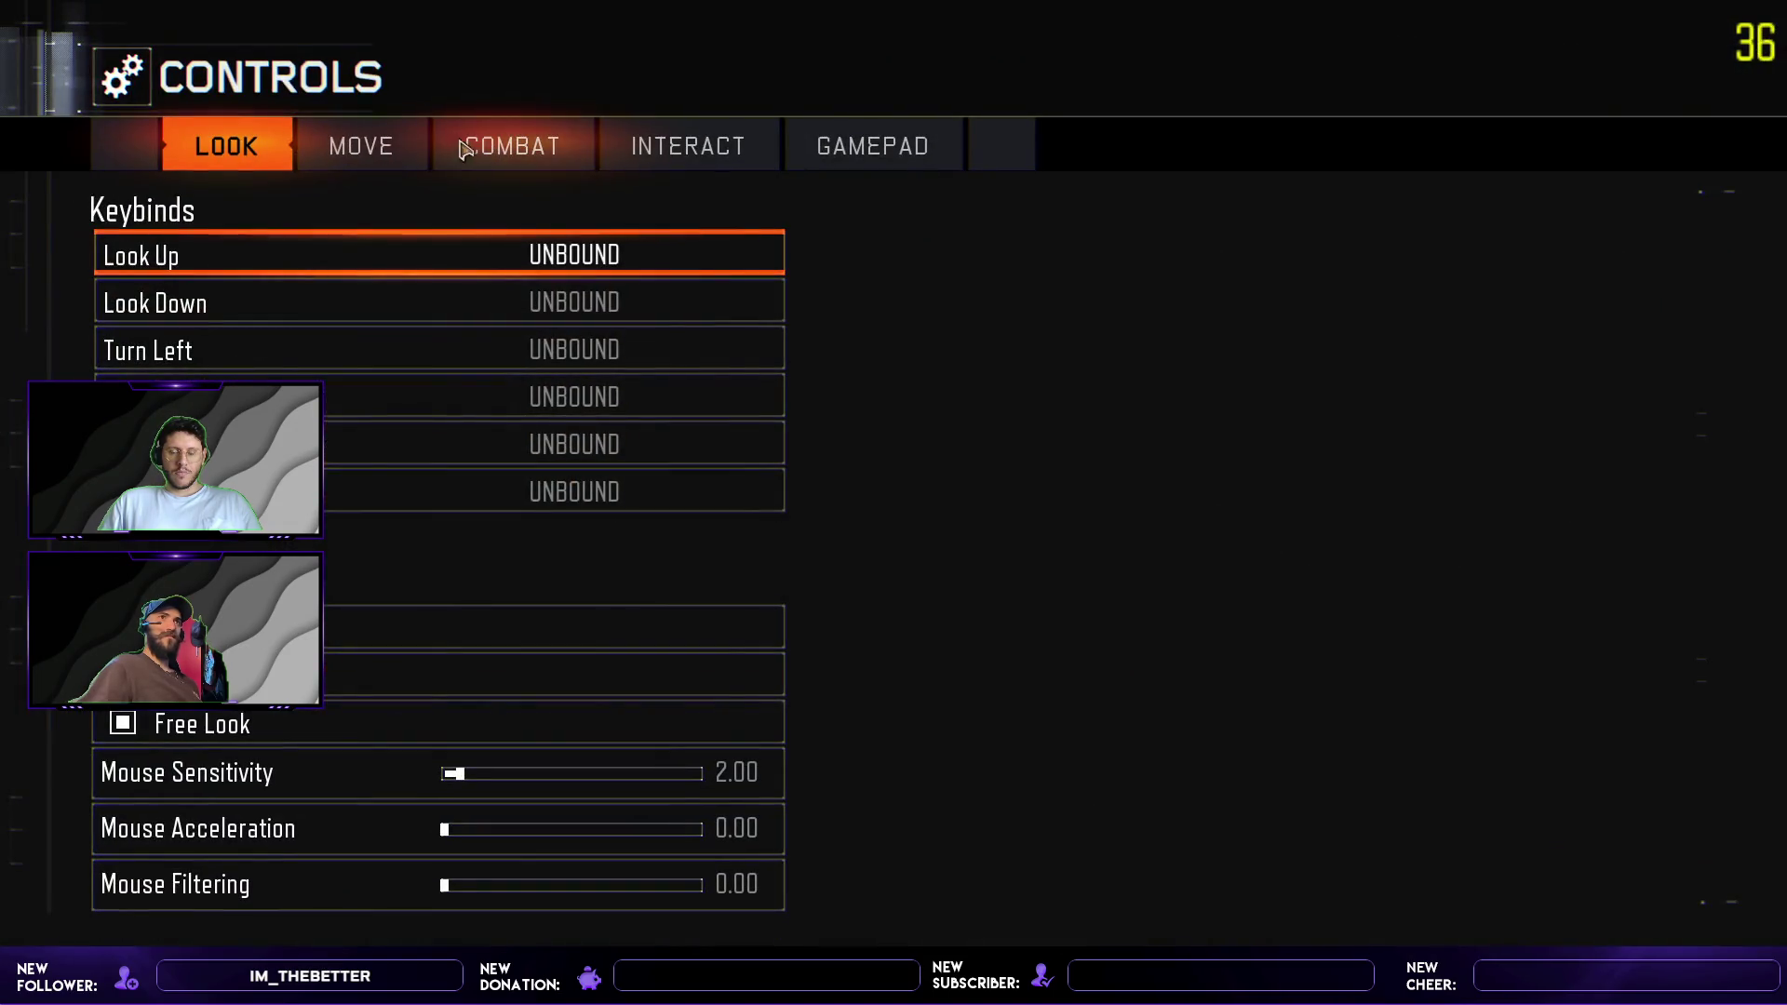
click(686, 149)
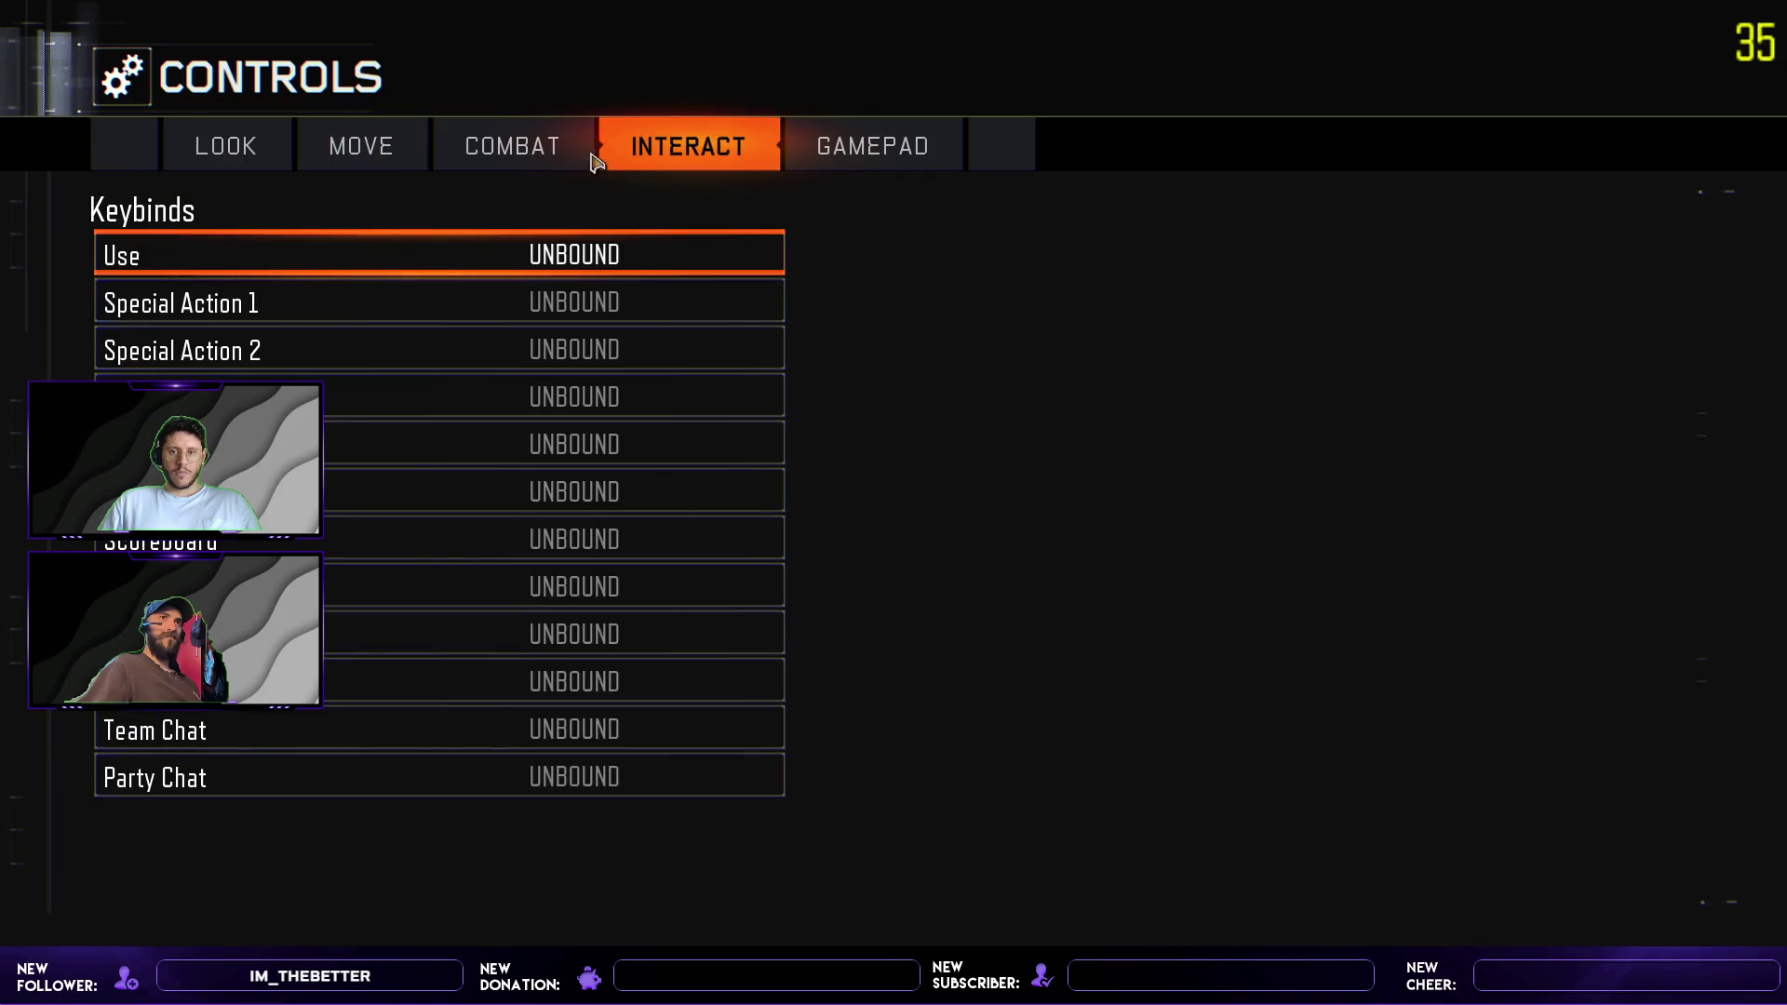
key(r)
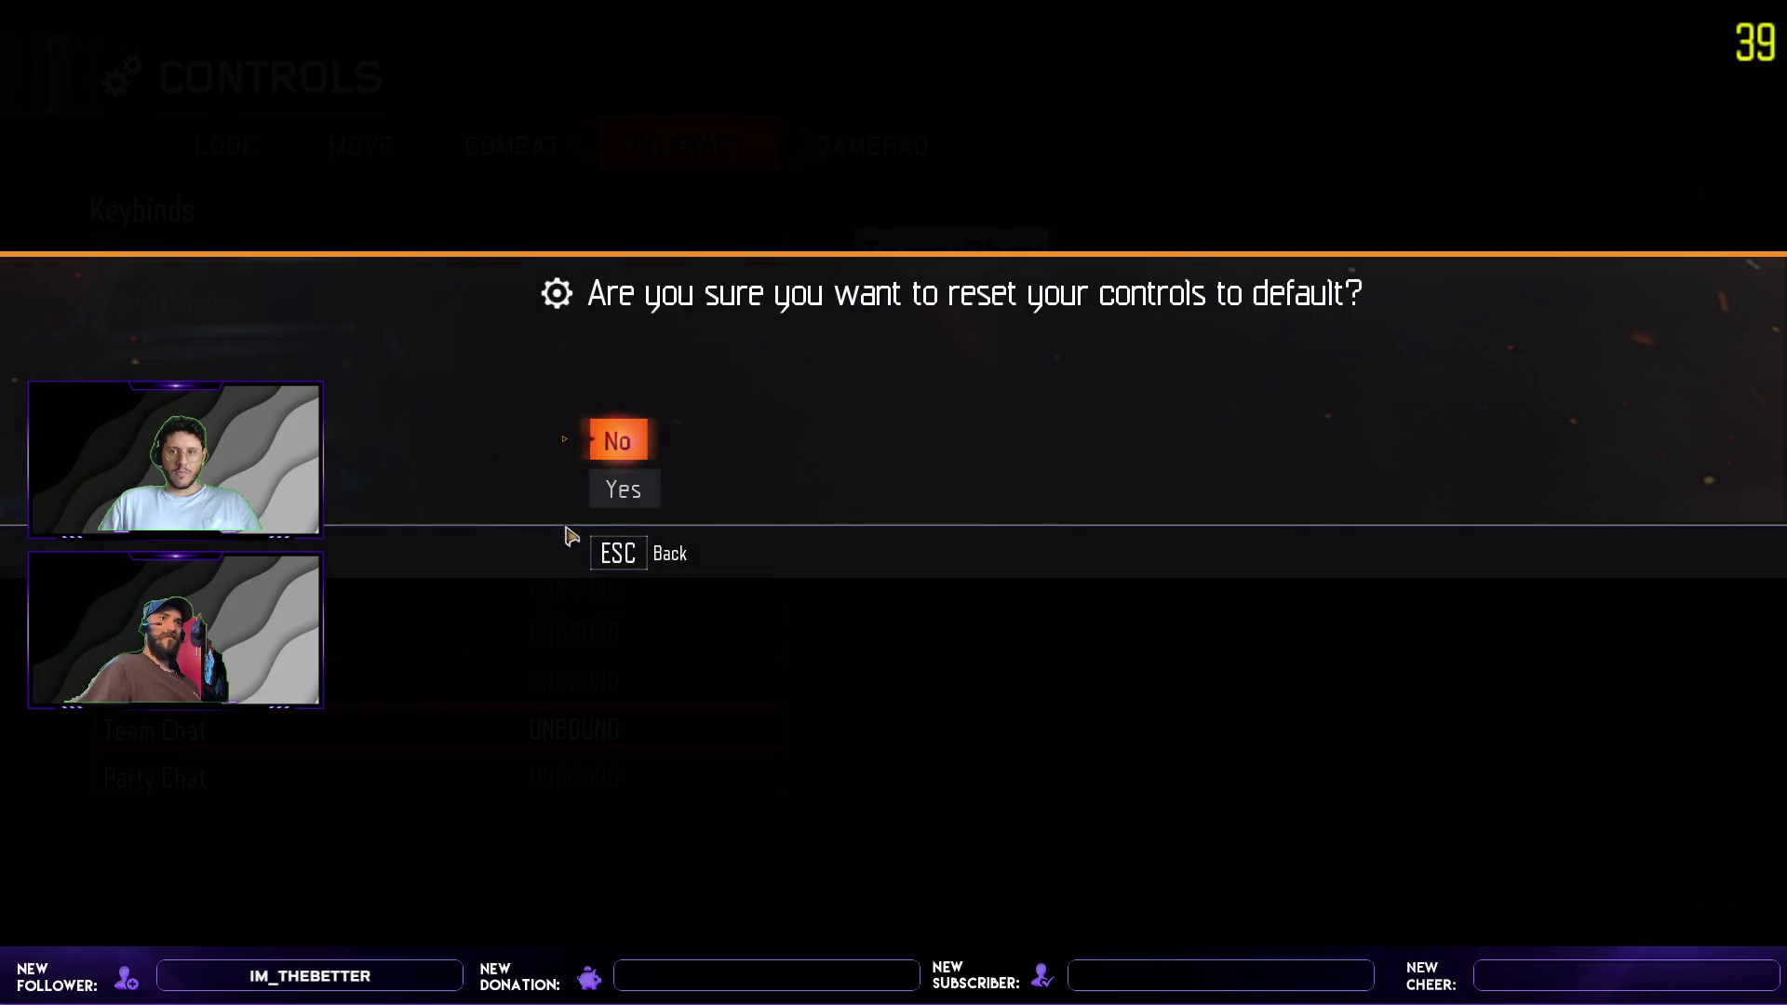
click(594, 491)
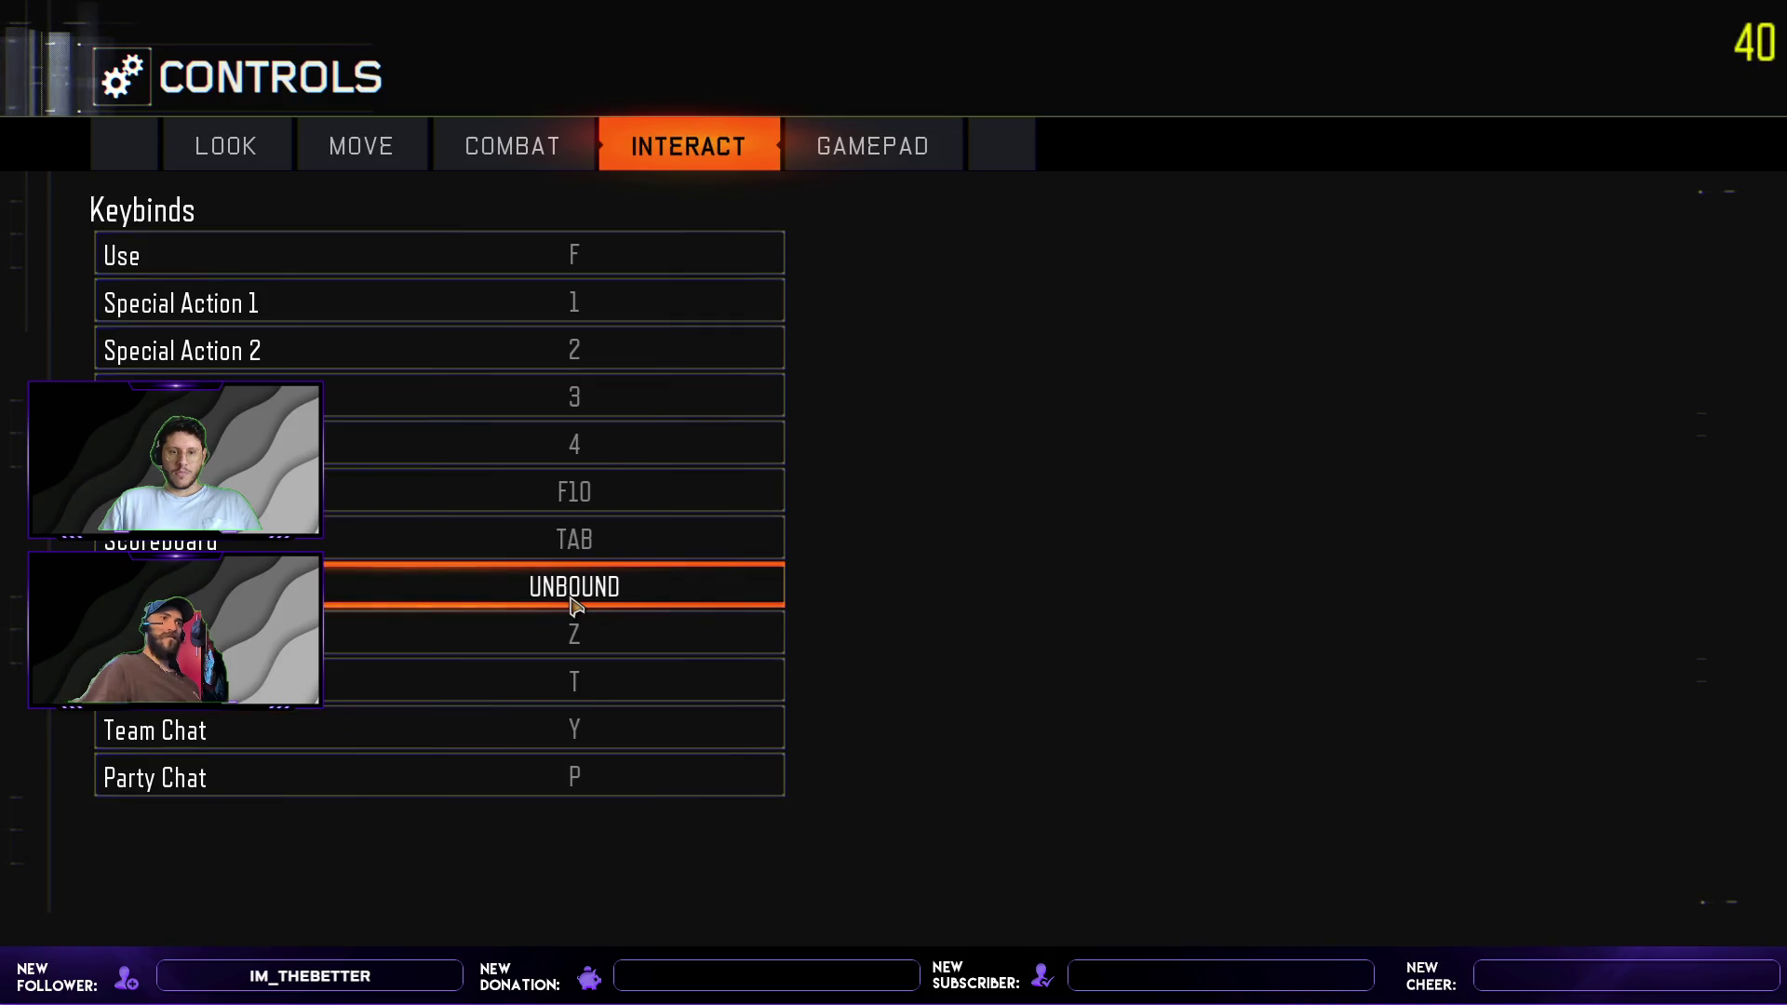
key(Escape)
key(Escape)
key(Tab)
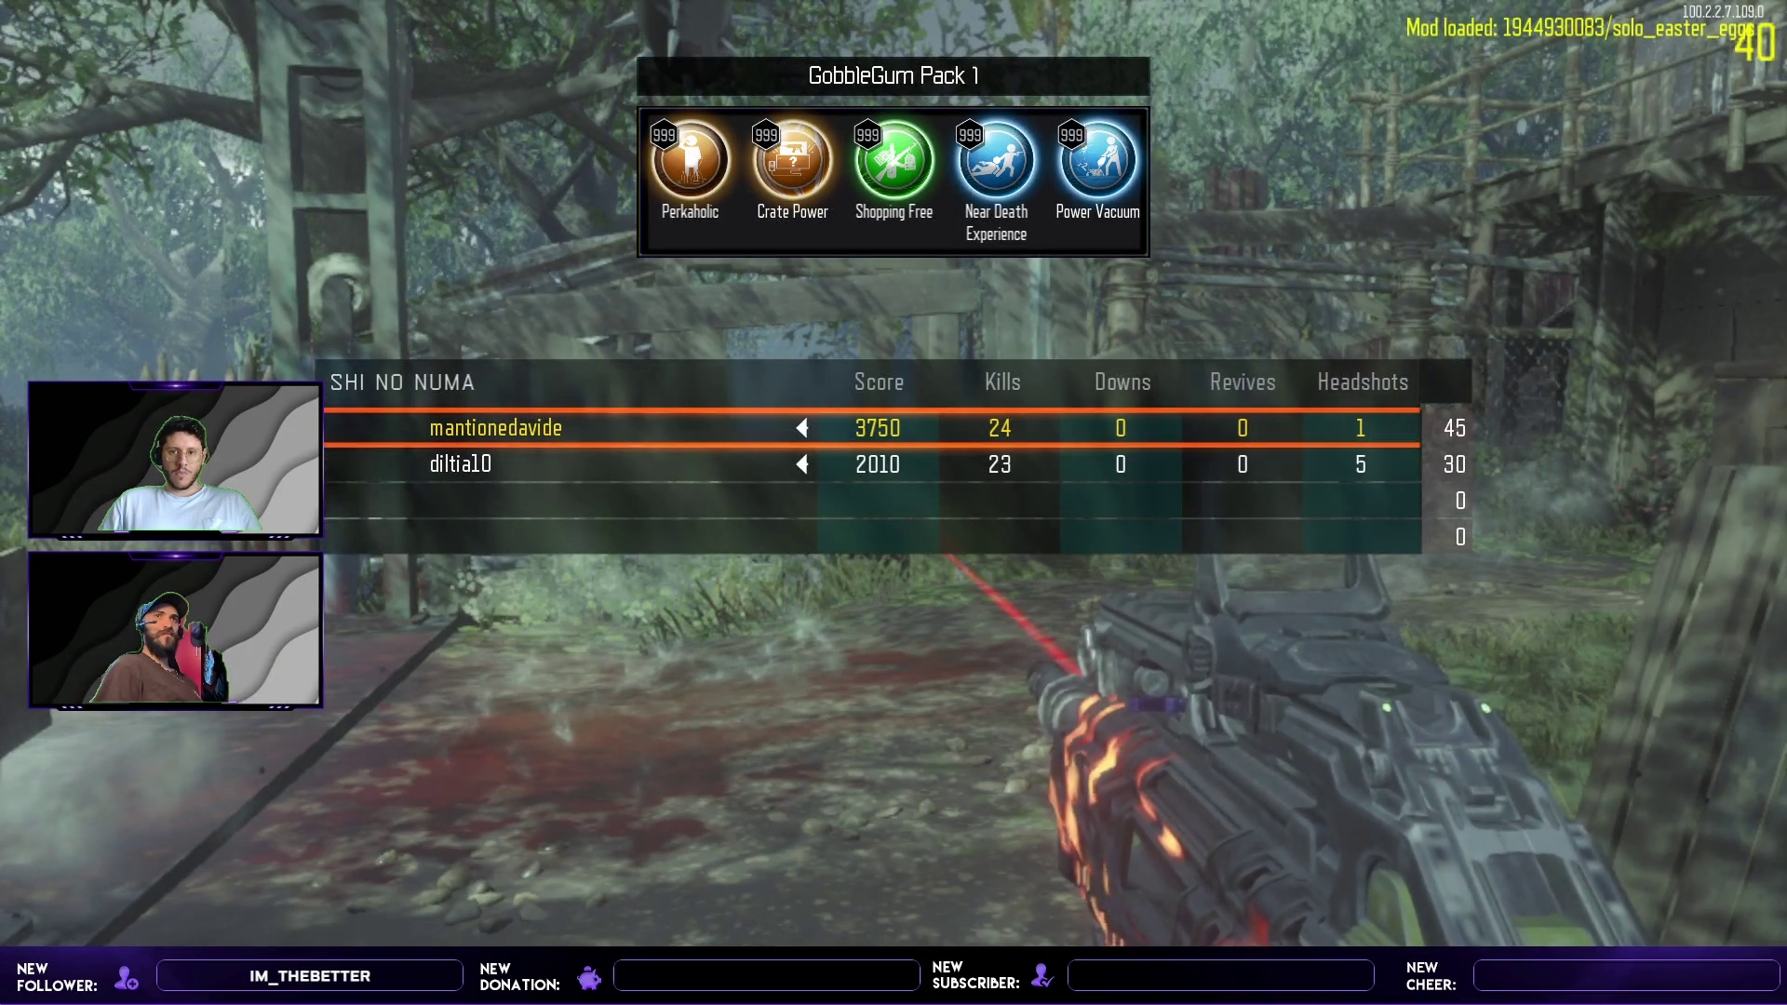
- Walk under the stilted building past the crates into the wooden hut and look around inside
key(w)
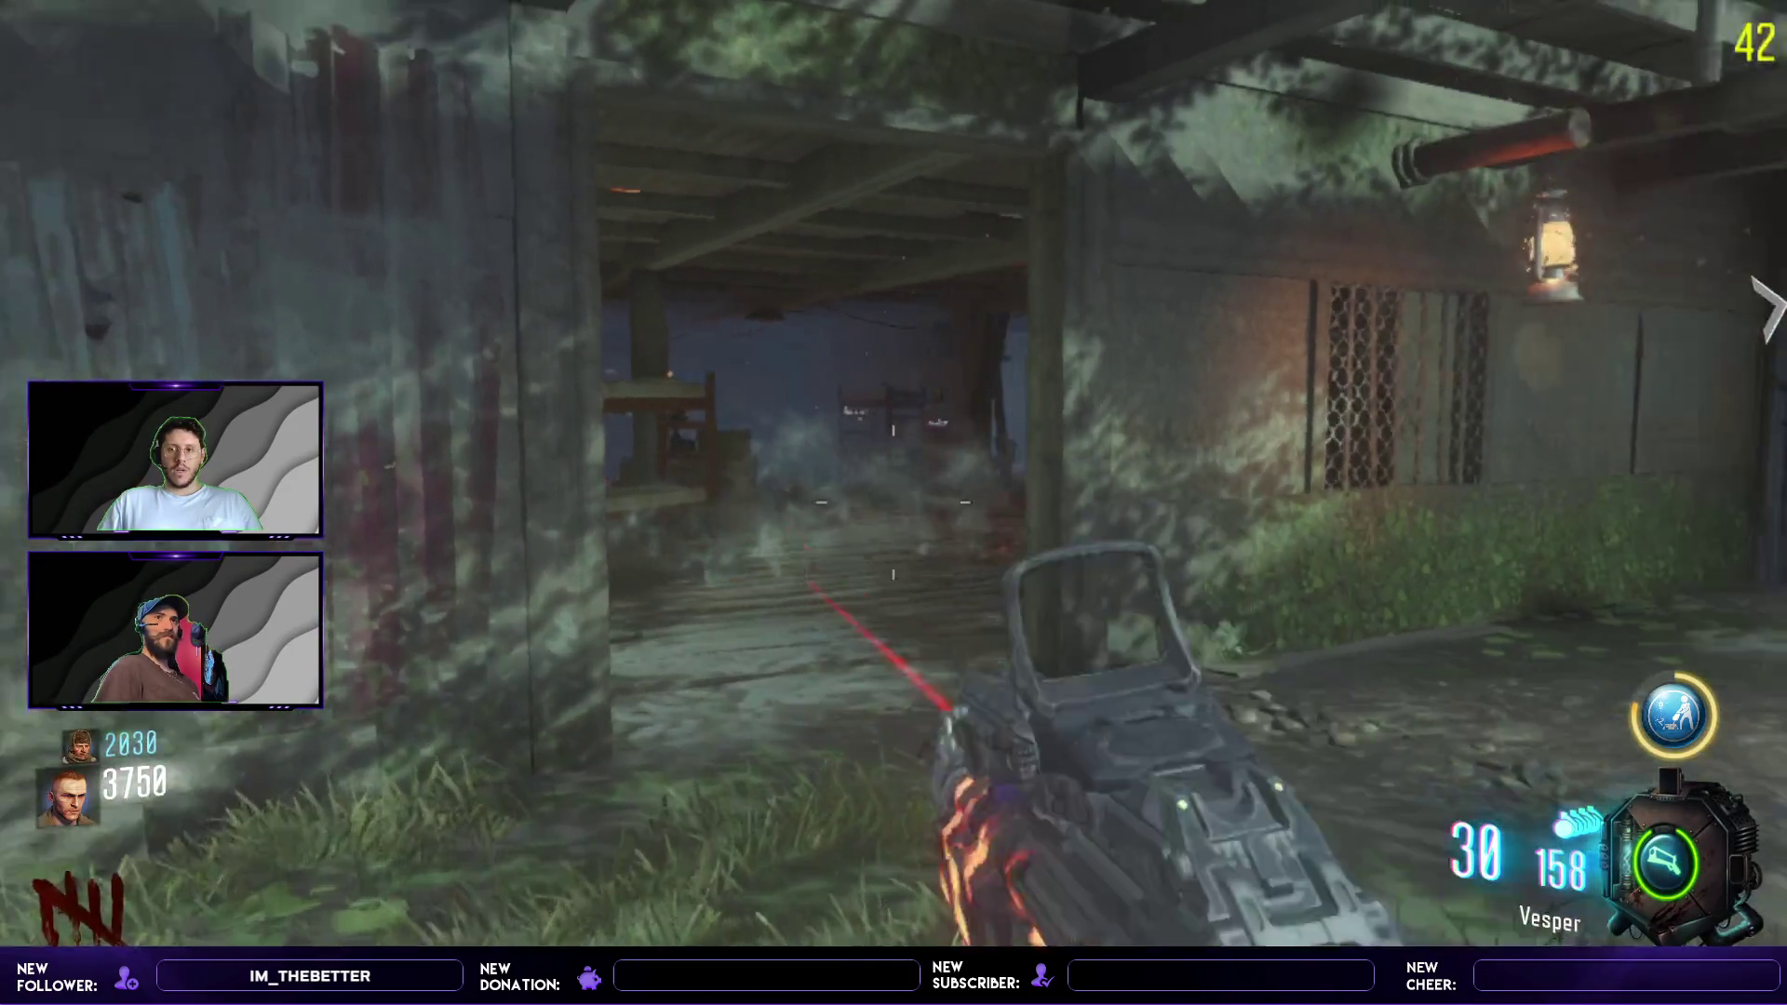
key(w)
key(w)
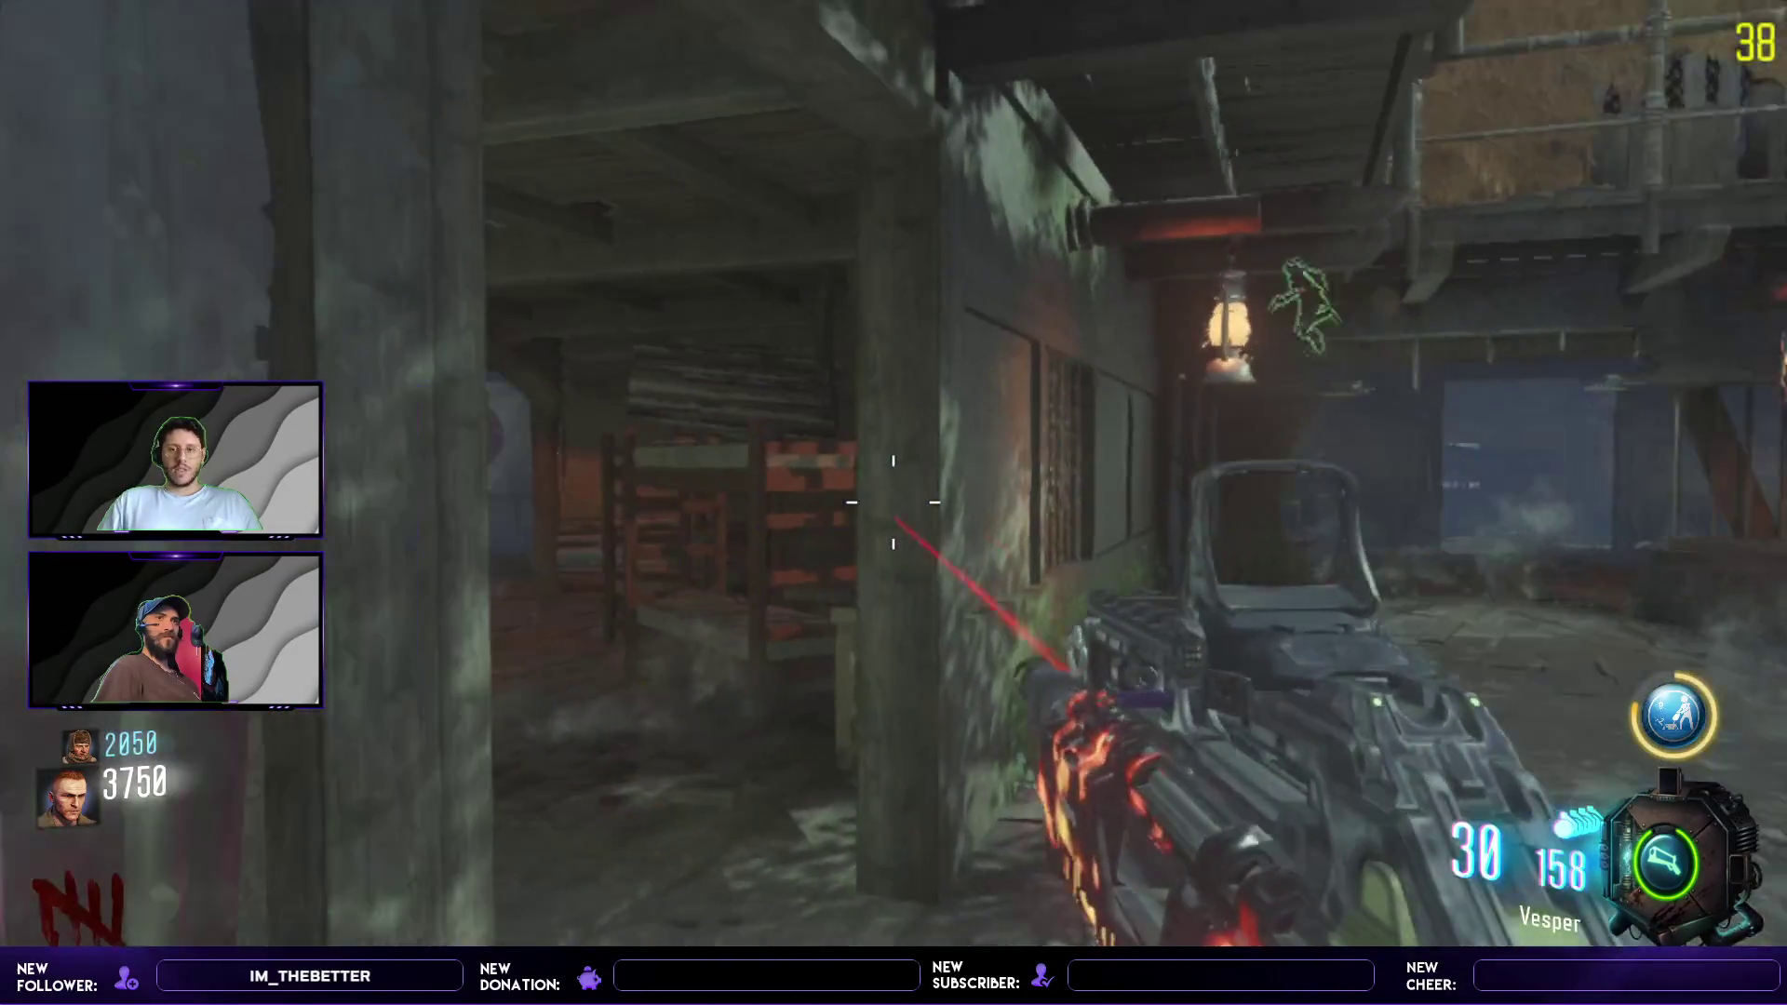
key(w)
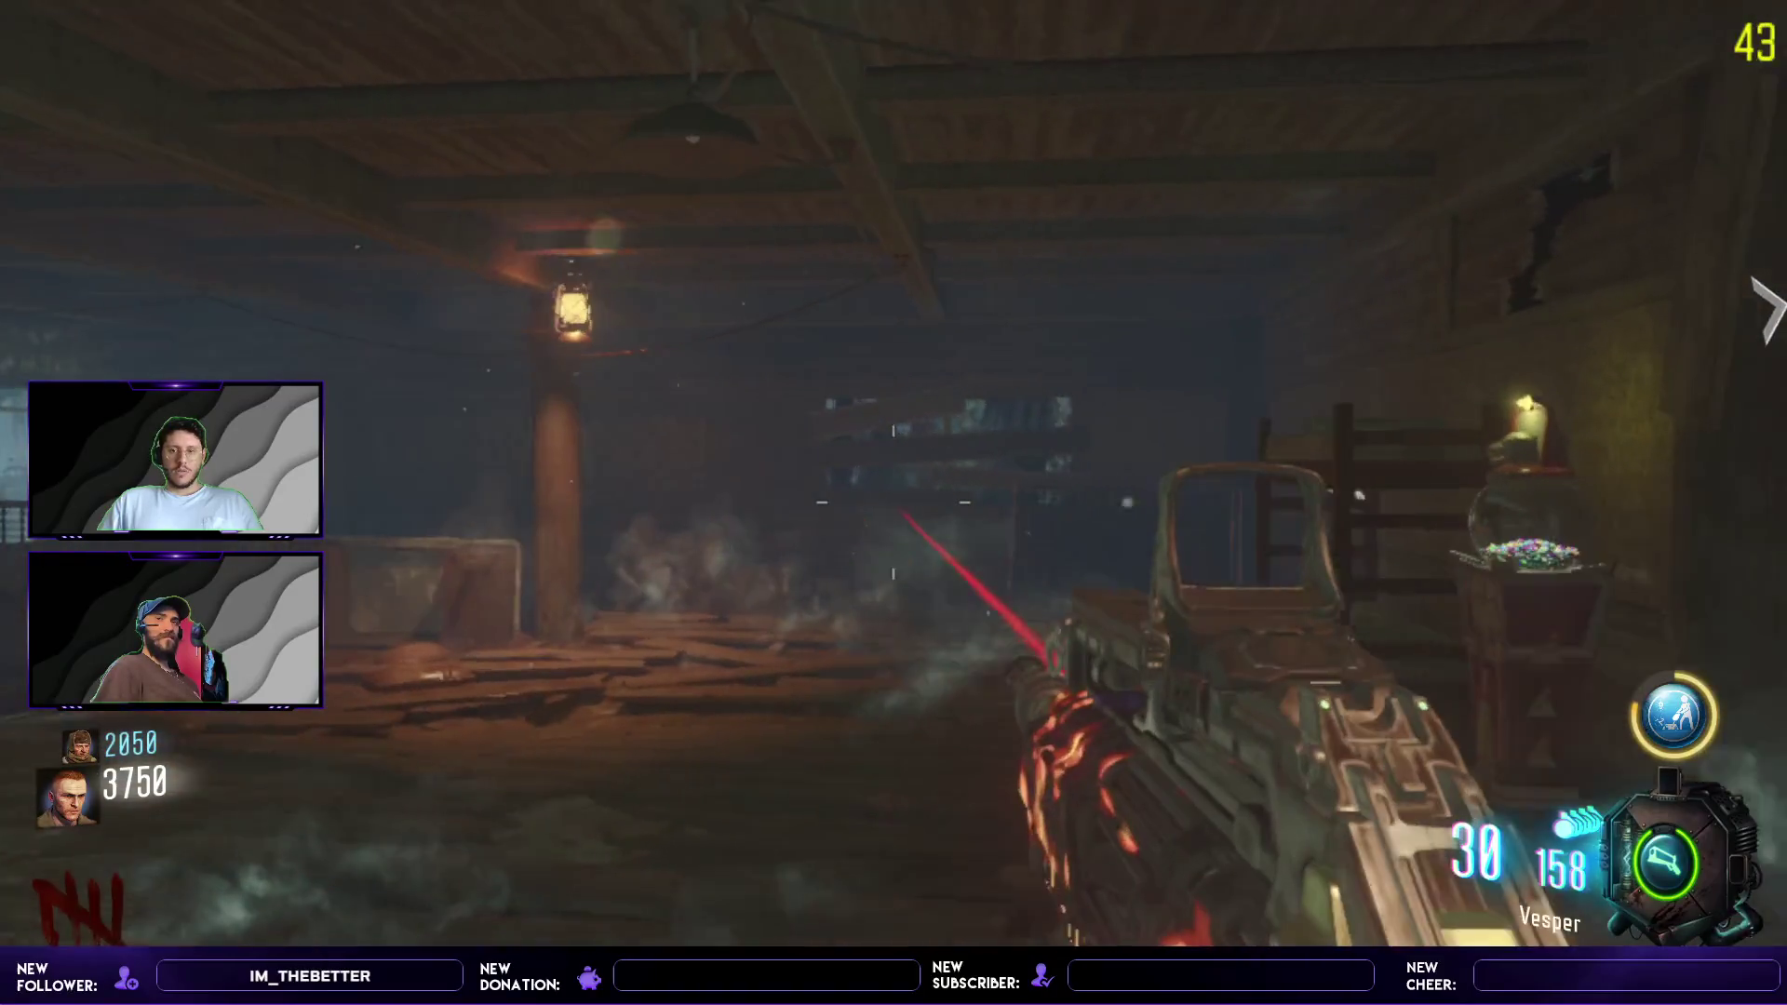
key(w)
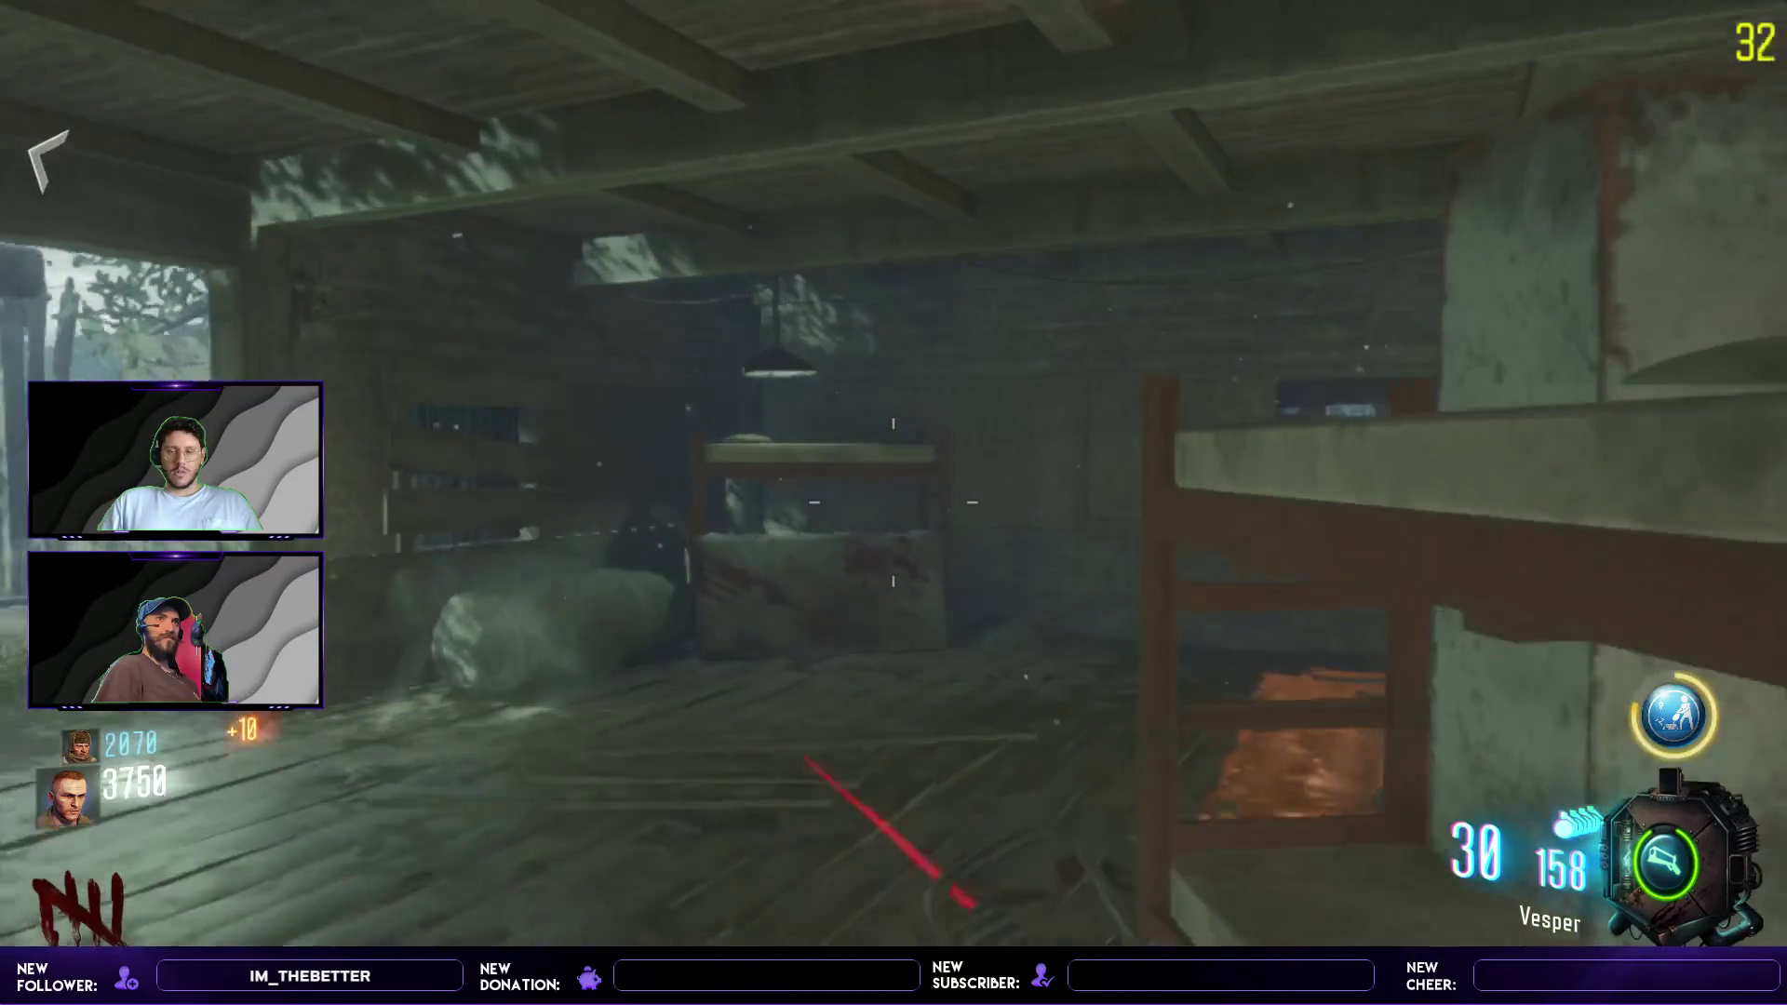